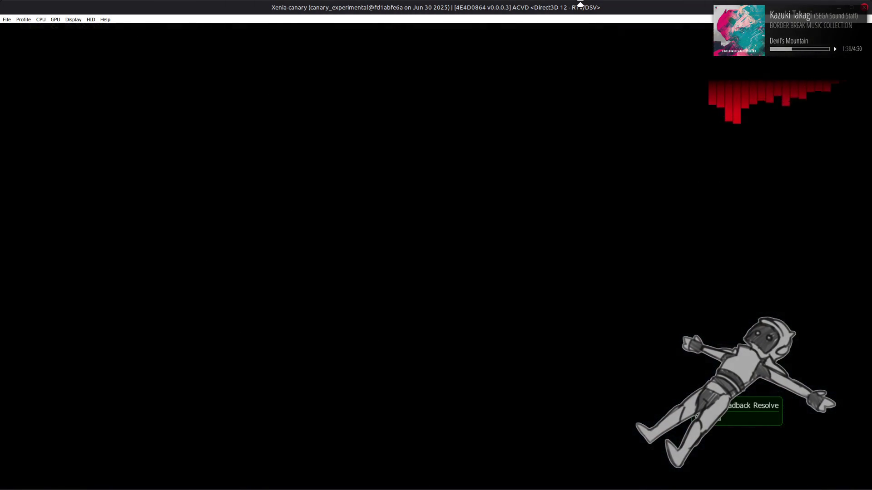
Leave the Workshop, enter Battle and open a different mission's details on the map
{"action": "key", "text": "Escape"}
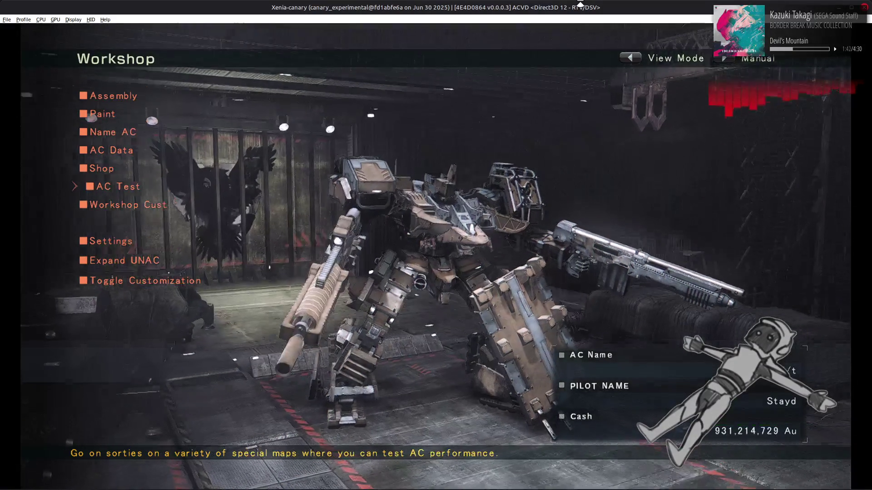
{"action": "key", "text": "Return"}
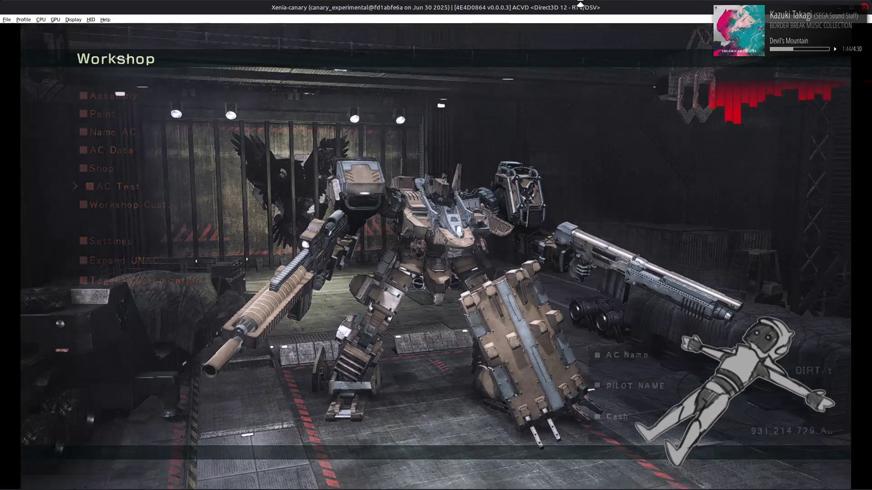
{"action": "key", "text": "Down"}
{"action": "key", "text": "Return"}
{"action": "key", "text": "Return"}
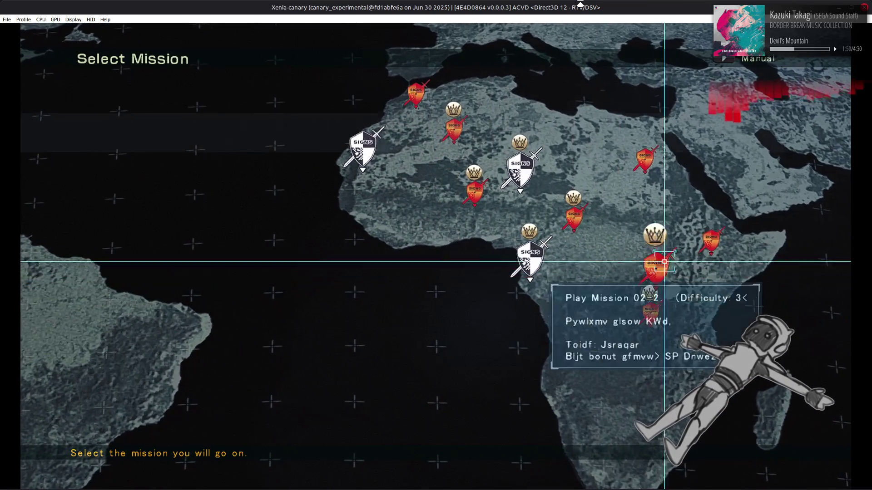
{"action": "key", "text": "Down"}
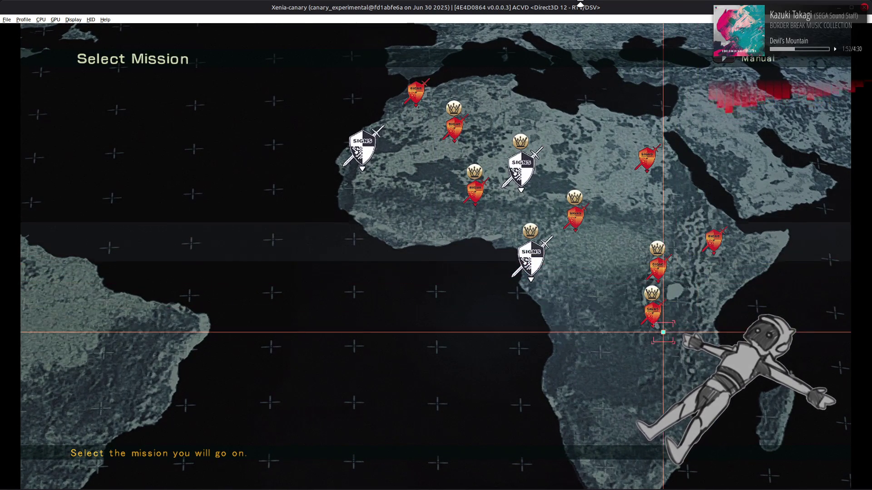
{"action": "key", "text": "Return"}
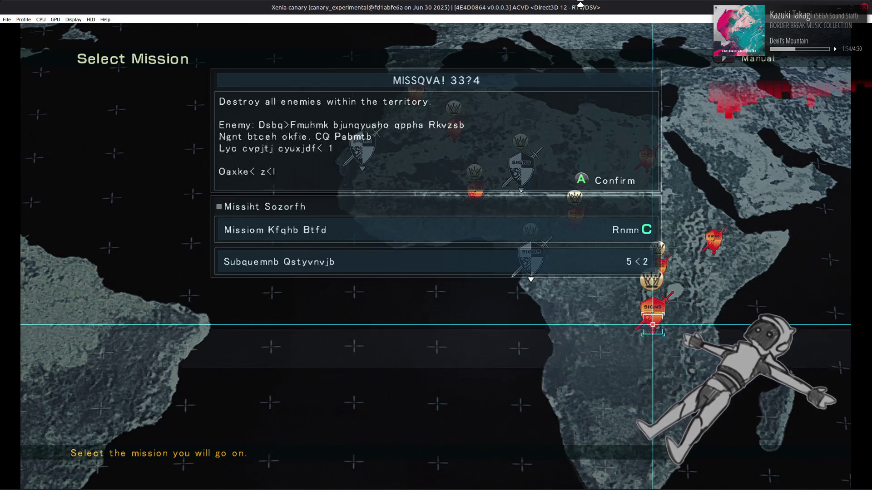
Confirm the mission, then choose Start and answer OK to go on the sortie
{"action": "key", "text": "Return"}
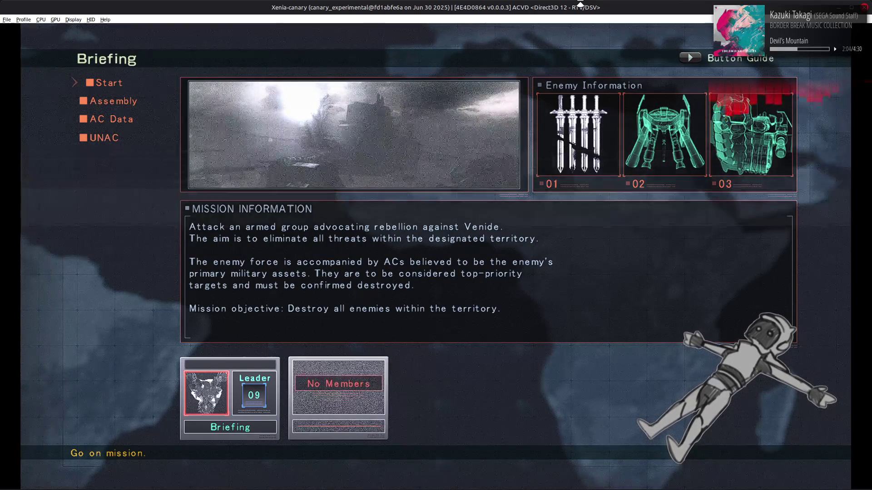
{"action": "key", "text": "Return"}
{"action": "key", "text": "Left"}
{"action": "key", "text": "Return"}
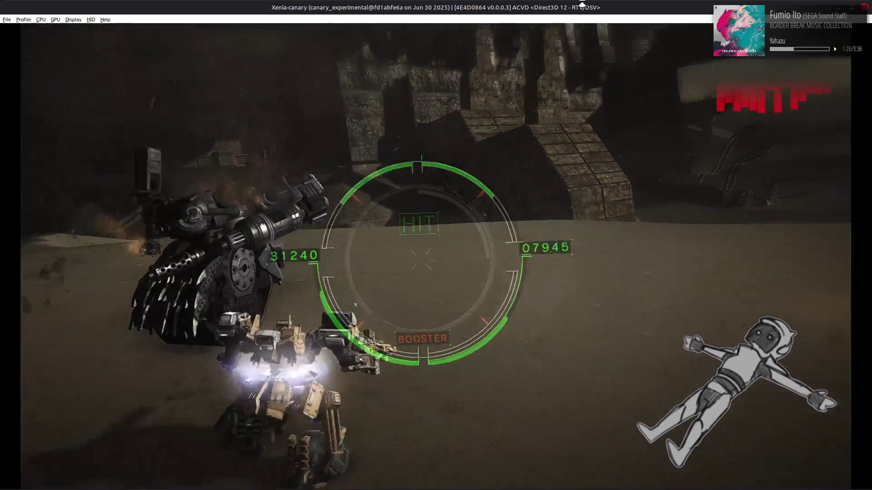
Try to open the emulator debugger during the battle
{"action": "key", "text": "Pause"}
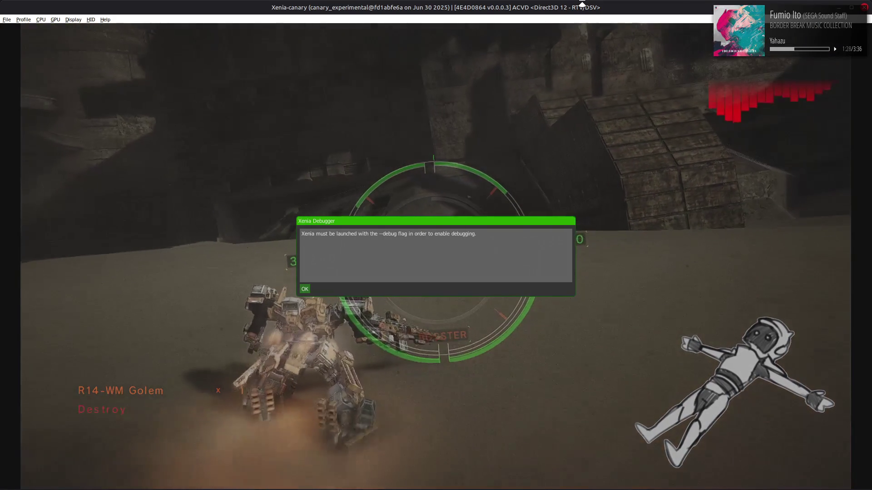
Dismiss the debugger warning, then pause the game and retire from the mission
{"action": "left_click", "coordinate": [304, 290]}
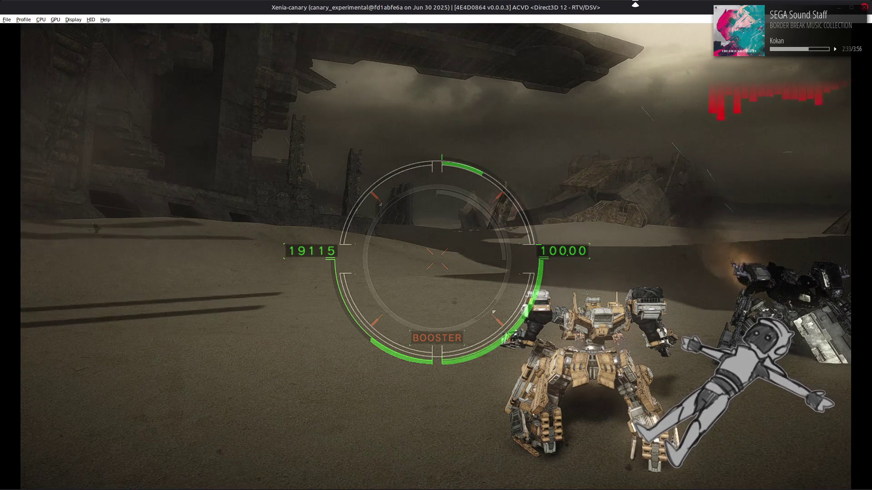
{"action": "key", "text": "Escape"}
{"action": "key", "text": "Down"}
{"action": "key", "text": "Return"}
{"action": "key", "text": "Return"}
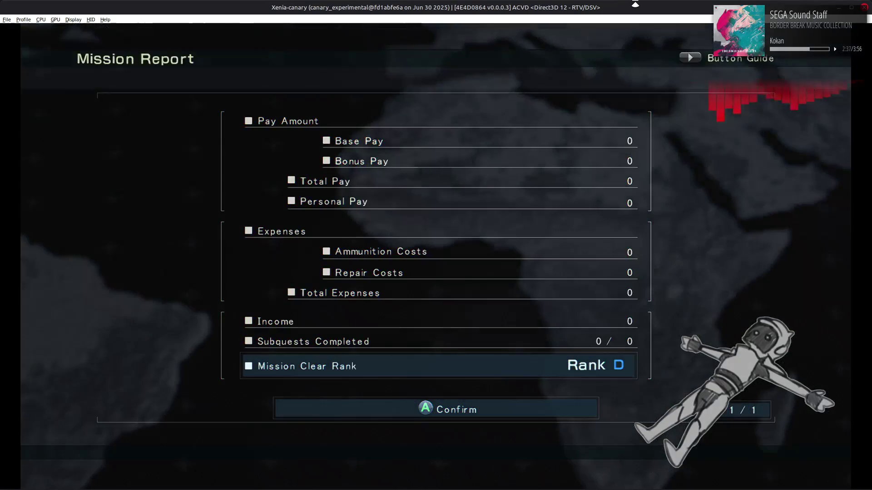
Accept the Mission Report and back out to the top-level World Menu, highlighting Workshop
{"action": "key", "text": "Return"}
{"action": "key", "text": "Return"}
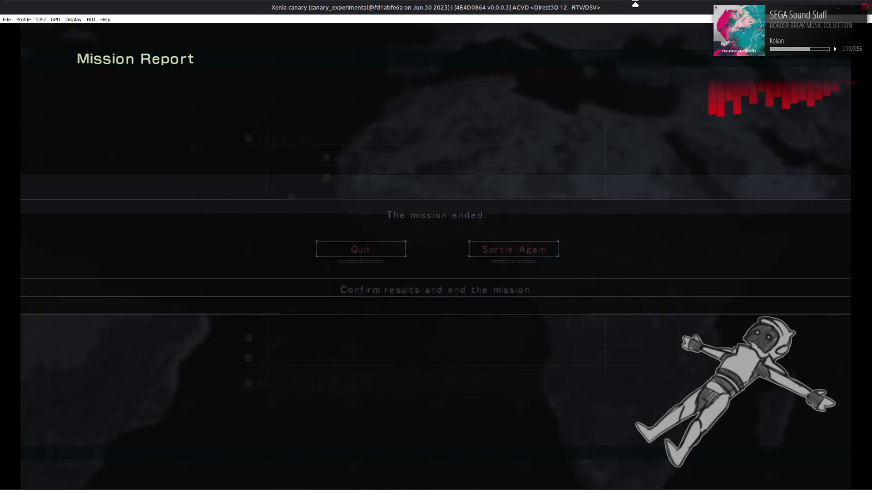
{"action": "key", "text": "Escape"}
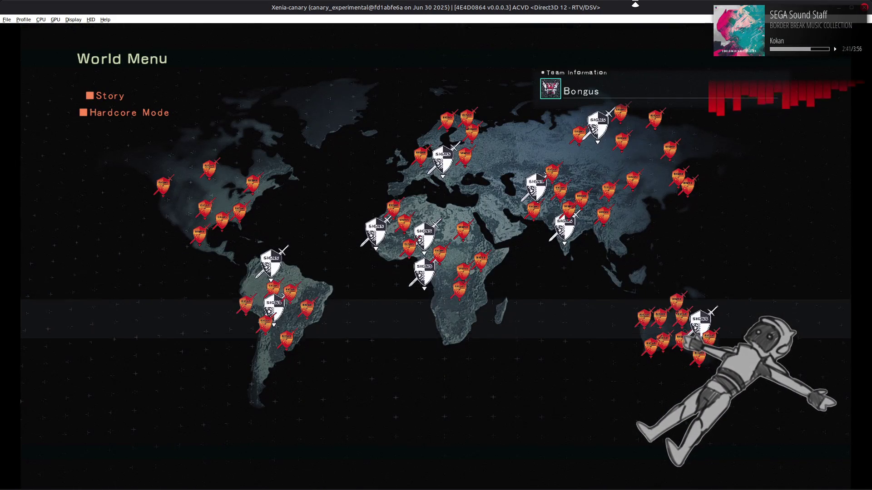
{"action": "key", "text": "Up"}
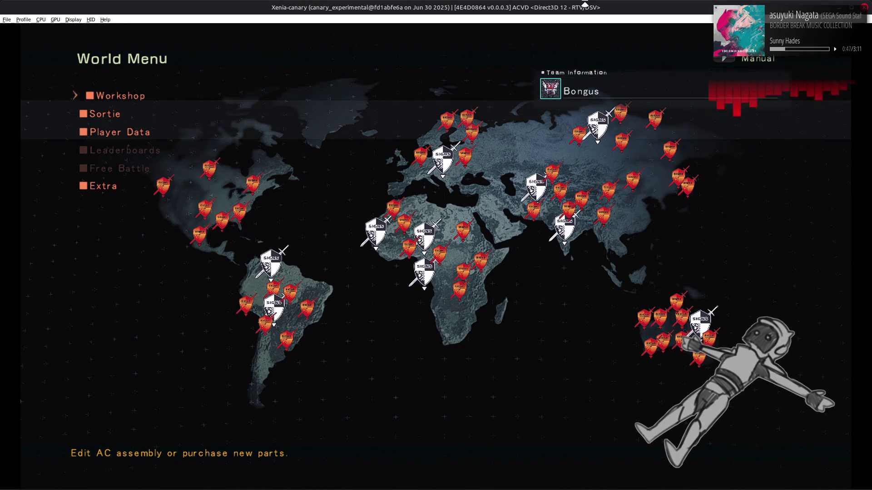
Bring the m4000 file manager window forward and launch Blender from the application launcher
{"action": "key", "text": "alt+Tab"}
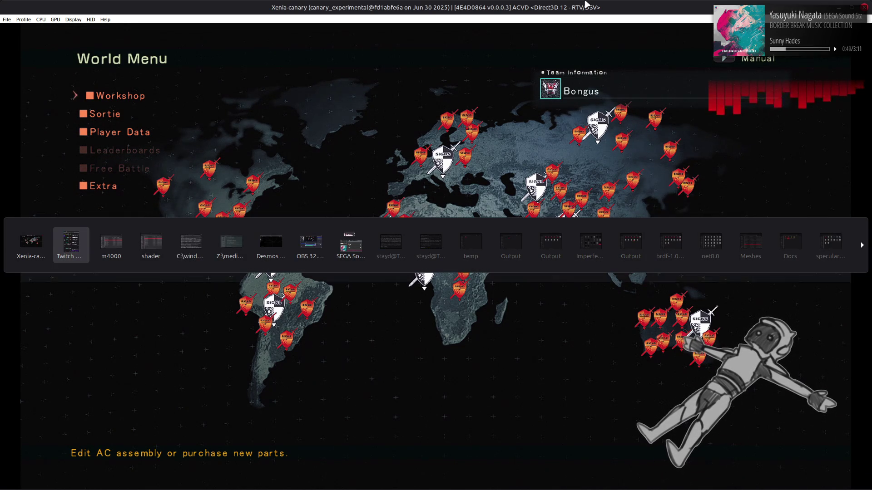
{"action": "key", "text": "alt+Tab"}
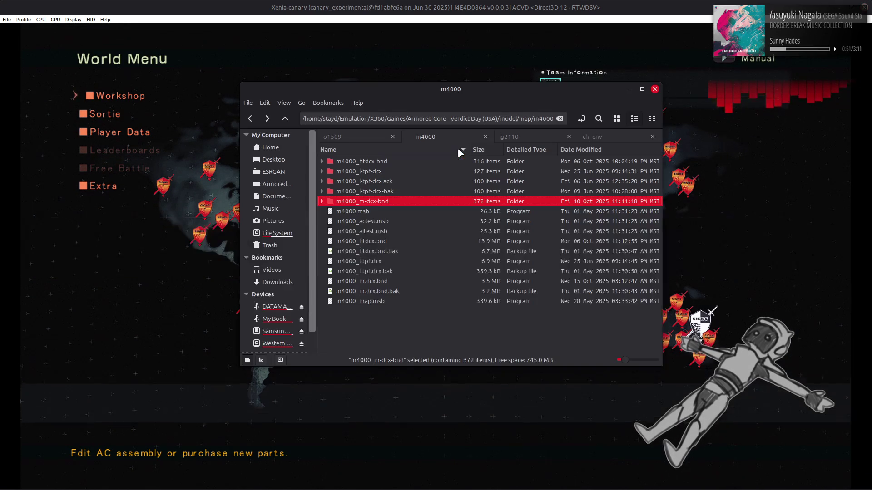
{"action": "key", "text": "super"}
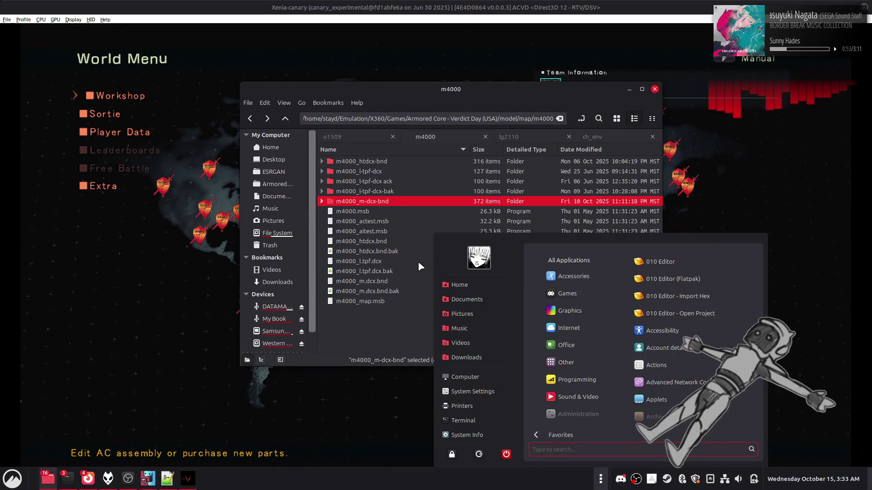
{"action": "type", "text": "bl"}
{"action": "left_click", "coordinate": [657, 266]}
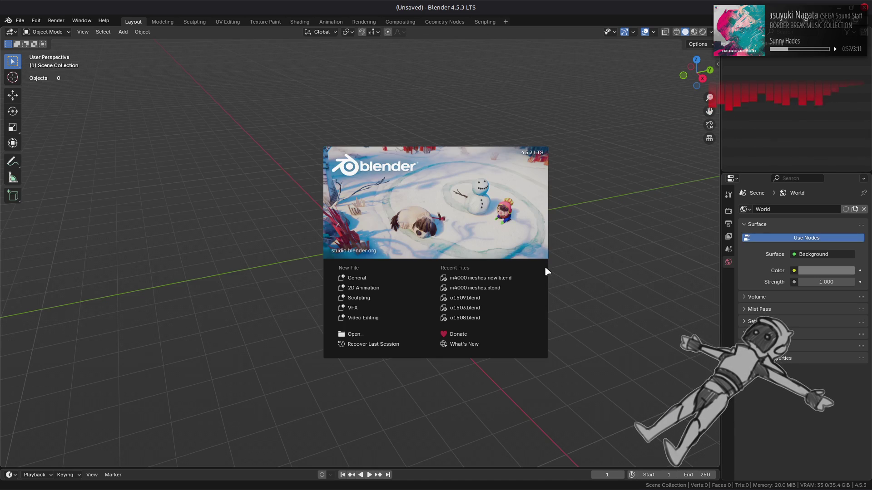
Open m4000 meshes new.blend, select Mesh 2 LOD0.014 and view its Geometry Nodes setup
{"action": "left_click", "coordinate": [517, 278]}
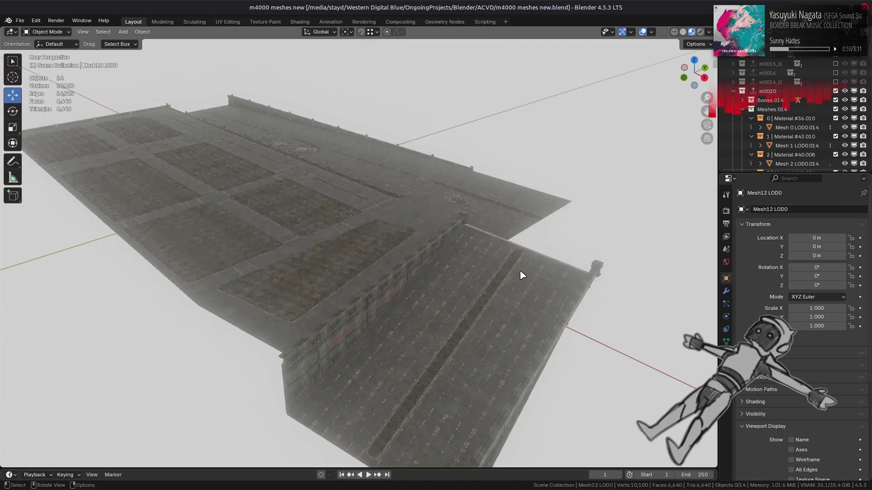
{"action": "left_click", "coordinate": [444, 299]}
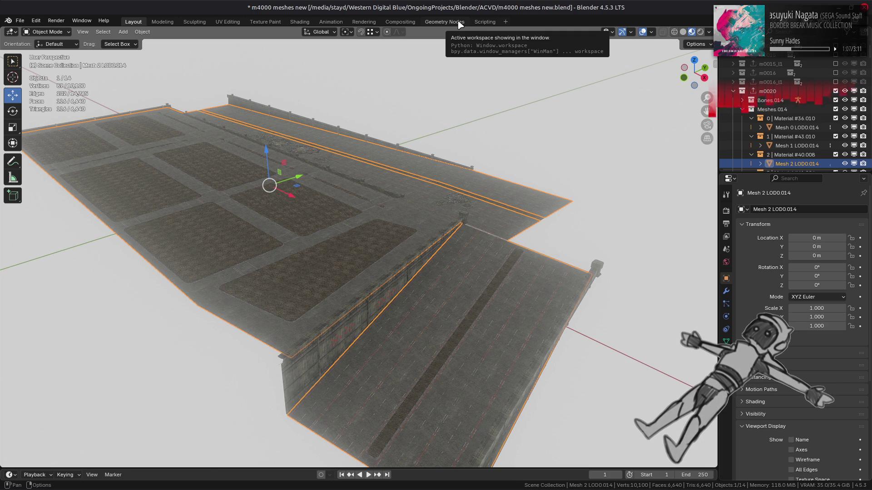
{"action": "left_click", "coordinate": [460, 25]}
Shift Store Named Attribute and Group Output further right to make room in the AO Gen tree
{"action": "scroll", "coordinate": [520, 333], "scroll_direction": "down", "scroll_amount": 4}
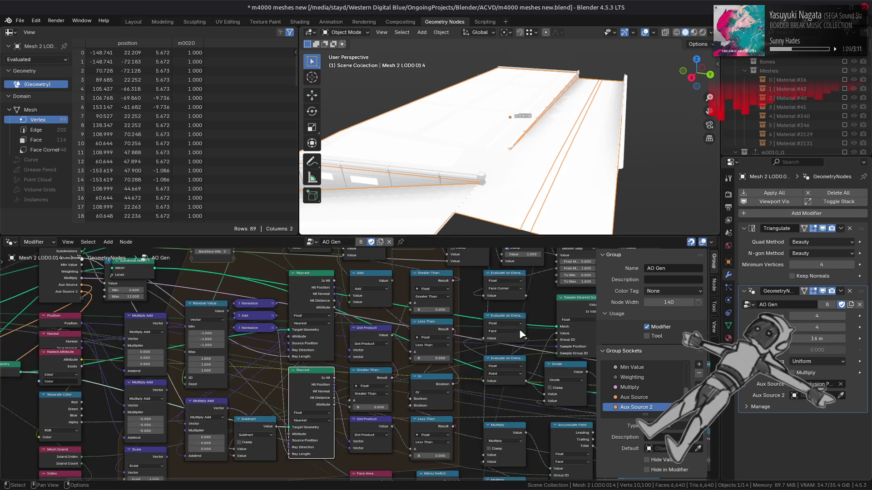
{"action": "middle_click_drag", "start_coordinate": [521, 334], "coordinate": [119, 362]}
{"action": "scroll", "coordinate": [360, 372], "scroll_direction": "up", "scroll_amount": 2}
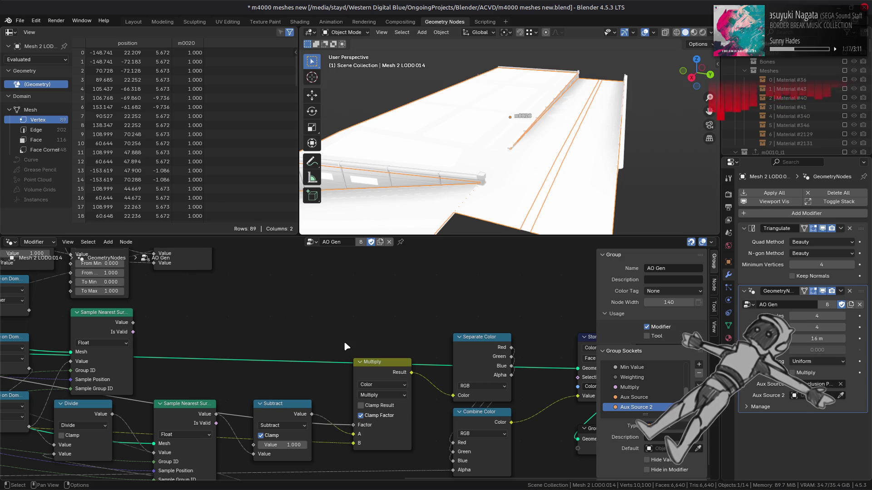
{"action": "mouse_move", "coordinate": [345, 343]}
{"action": "middle_mouse_down"}
{"action": "mouse_move", "coordinate": [350, 310]}
{"action": "mouse_move", "coordinate": [339, 290]}
{"action": "mouse_move", "coordinate": [289, 288]}
{"action": "middle_mouse_up"}
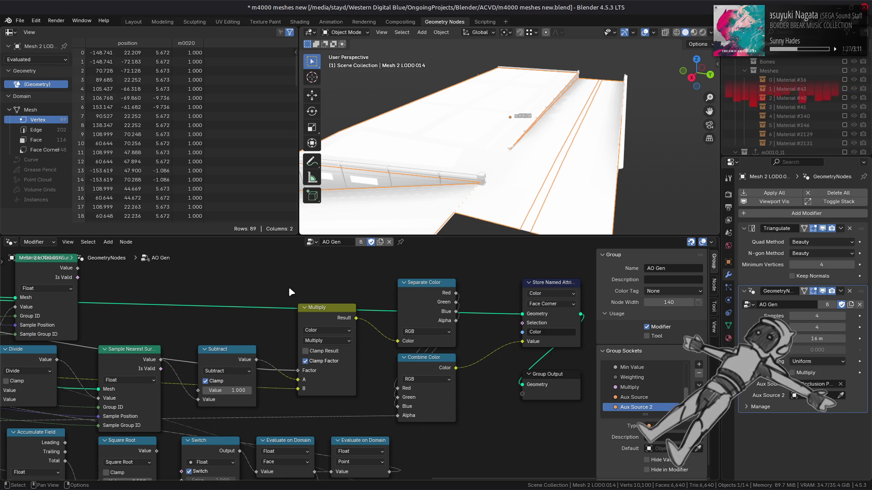
{"action": "scroll", "coordinate": [431, 304], "scroll_direction": "right", "scroll_amount": 3, "text": "ctrl"}
{"action": "key", "text": "b"}
{"action": "mouse_move", "coordinate": [508, 436]}
{"action": "left_mouse_down"}
{"action": "mouse_move", "coordinate": [434, 293]}
{"action": "mouse_move", "coordinate": [579, 294]}
{"action": "left_mouse_up"}
{"action": "left_click", "coordinate": [444, 294]}
Add a Math node set to Power with exponent 0.455
{"action": "key", "text": "shift+a"}
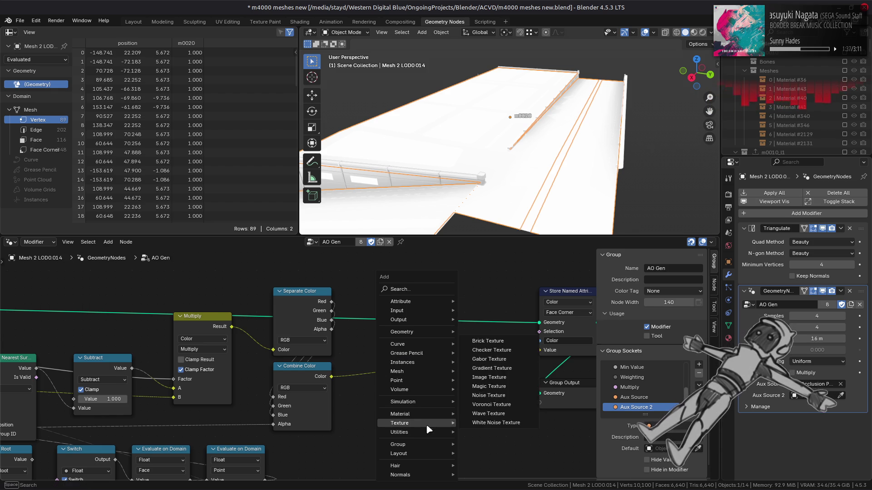
{"action": "mouse_move", "coordinate": [442, 434]}
{"action": "mouse_move", "coordinate": [511, 350]}
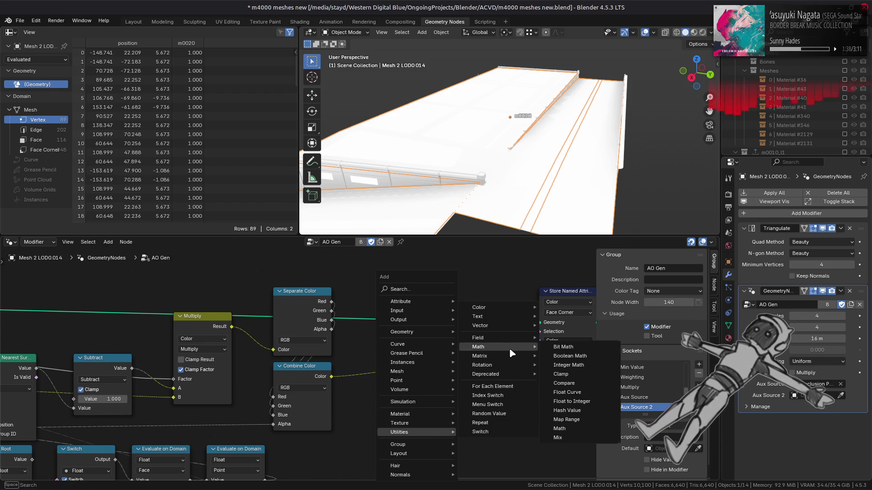
{"action": "left_click", "coordinate": [563, 428]}
{"action": "left_click", "coordinate": [413, 305]}
{"action": "left_click", "coordinate": [413, 305]}
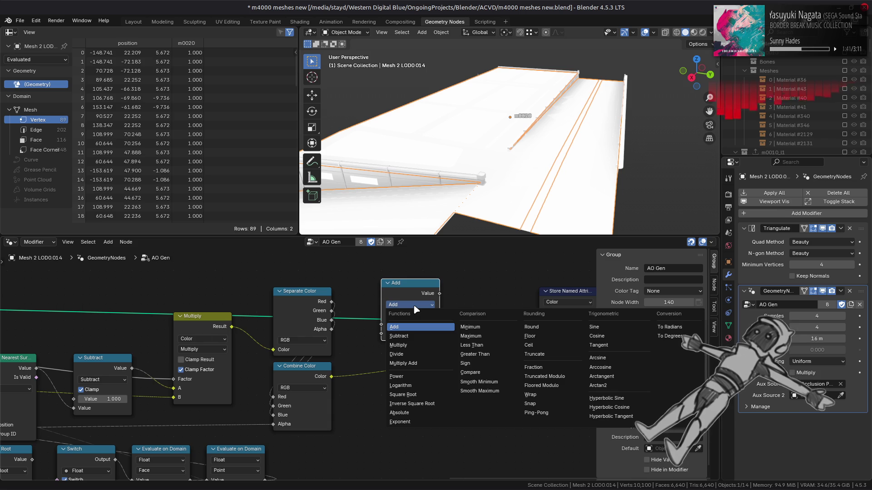
{"action": "left_click", "coordinate": [411, 355]}
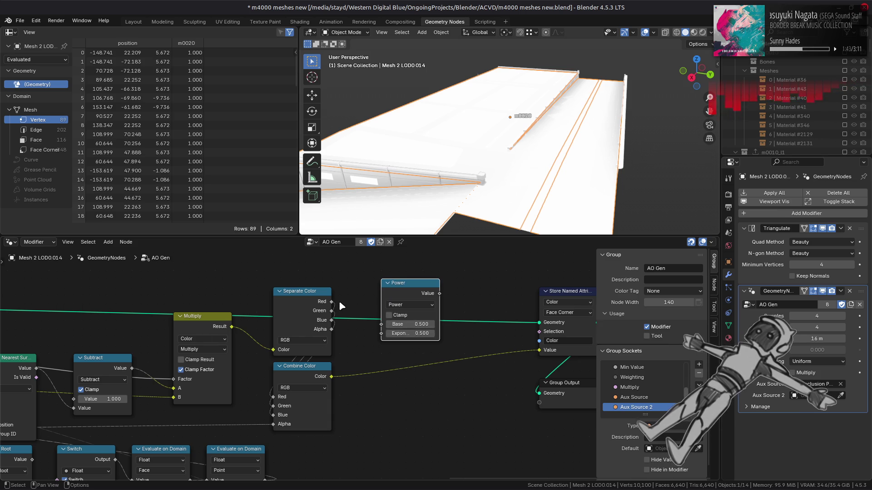
{"action": "left_click", "coordinate": [416, 334]}
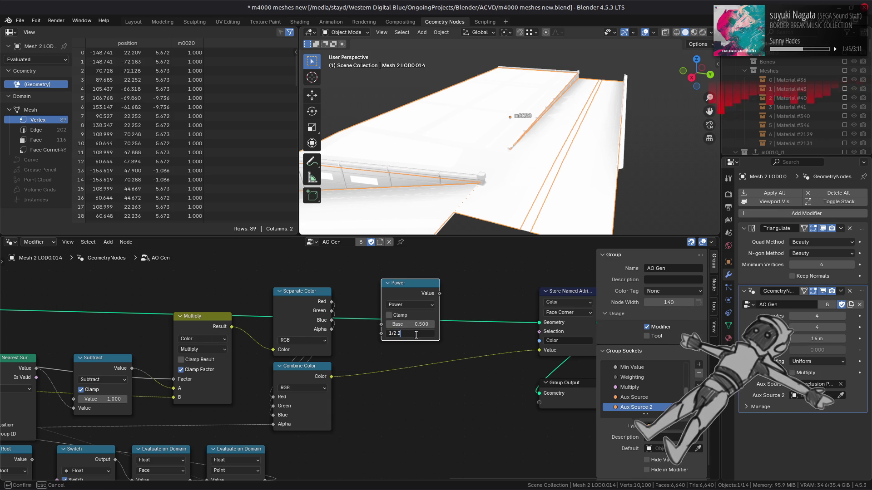
{"action": "key", "text": "Return"}
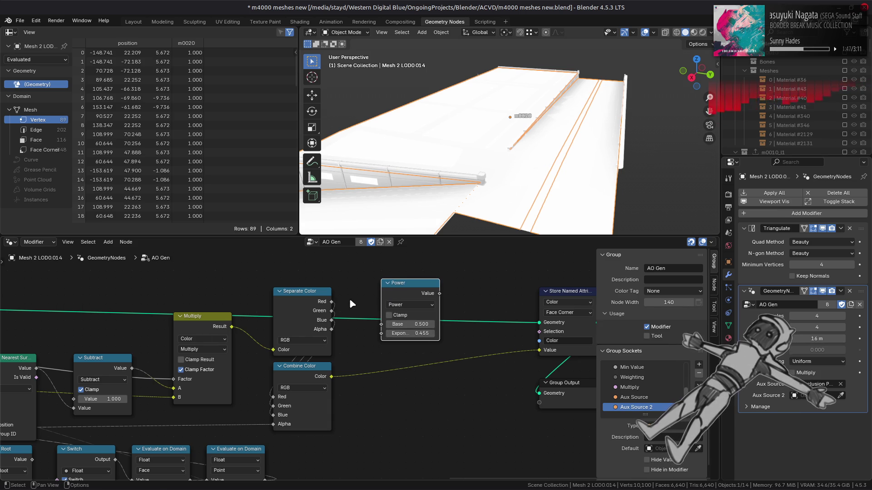
Feed the Red channel into the collapsed Power node and duplicate it for the other channels
{"action": "left_click_drag", "start_coordinate": [332, 301], "coordinate": [381, 325]}
{"action": "left_click_drag", "start_coordinate": [403, 289], "coordinate": [395, 271]}
{"action": "left_click", "coordinate": [387, 261]}
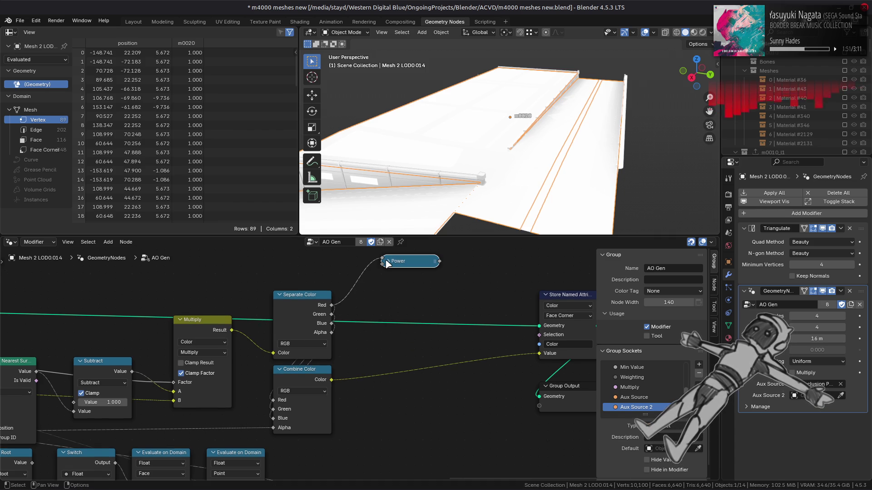
{"action": "key", "text": "shift+d"}
{"action": "left_click", "coordinate": [403, 283]}
{"action": "key", "text": "shift+d"}
{"action": "left_click", "coordinate": [403, 299]}
{"action": "mouse_move", "coordinate": [332, 323]}
{"action": "left_mouse_down"}
{"action": "mouse_move", "coordinate": [368, 295]}
{"action": "mouse_move", "coordinate": [380, 295]}
{"action": "left_mouse_up"}
Wire the three Power outputs into Combine Color's Red, Green and Blue inputs
{"action": "key", "text": "g"}
{"action": "left_click_drag", "start_coordinate": [449, 257], "coordinate": [339, 357]}
{"action": "left_click", "coordinate": [390, 305]}
{"action": "left_click_drag", "start_coordinate": [275, 399], "coordinate": [273, 399]}
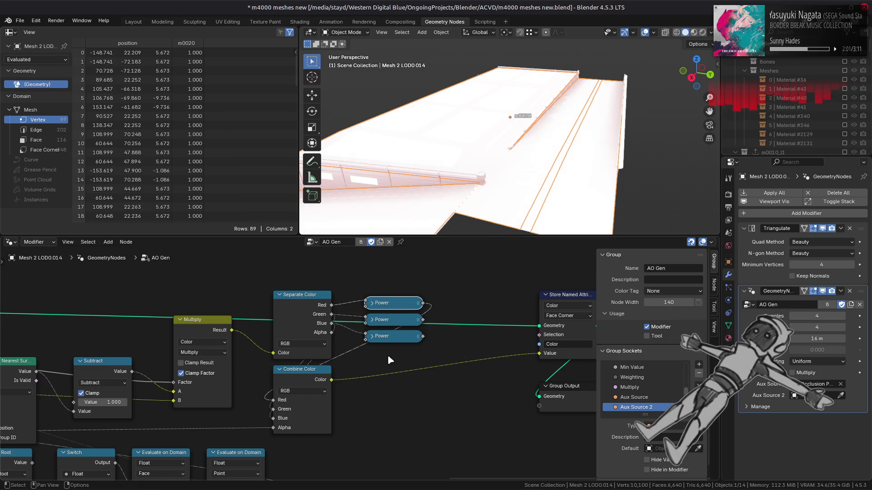
{"action": "left_click_drag", "start_coordinate": [418, 322], "coordinate": [278, 412]}
{"action": "mouse_move", "coordinate": [412, 341]}
{"action": "left_mouse_down"}
{"action": "mouse_move", "coordinate": [422, 339]}
{"action": "mouse_move", "coordinate": [273, 418]}
{"action": "left_mouse_up"}
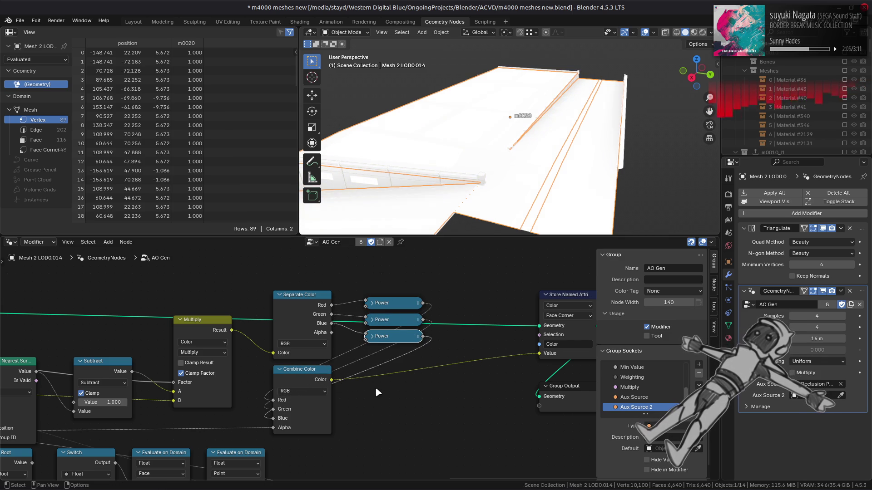
{"action": "left_click", "coordinate": [133, 22]}
Deselect everything, tilt the view toward the wall and save m4000 meshes new.blend
{"action": "key", "text": "alt+a"}
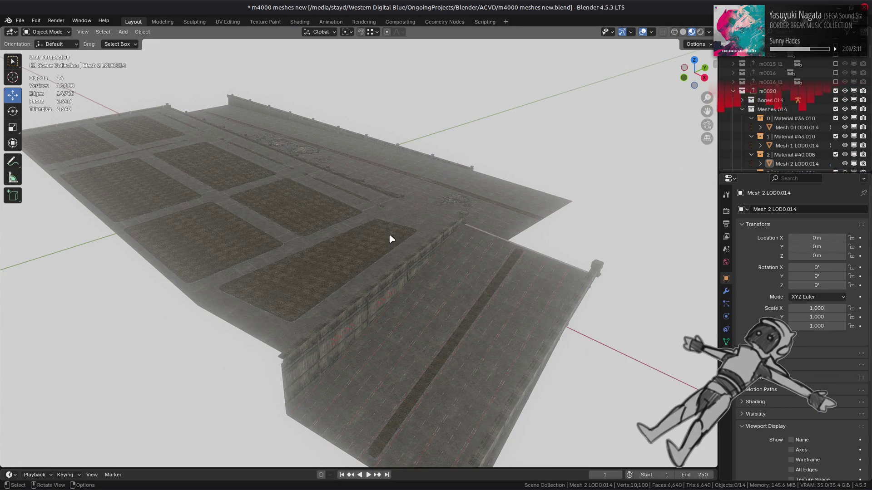
{"action": "middle_click_drag", "start_coordinate": [389, 236], "coordinate": [389, 226]}
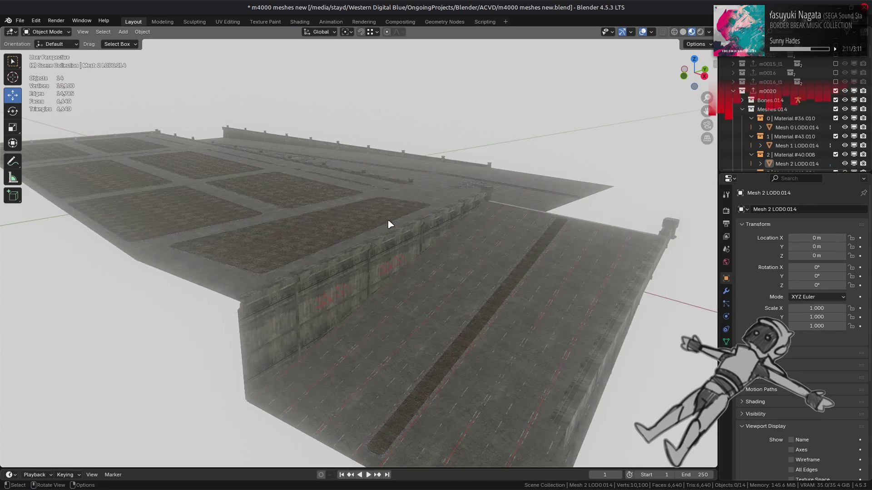
{"action": "key", "text": "ctrl+s"}
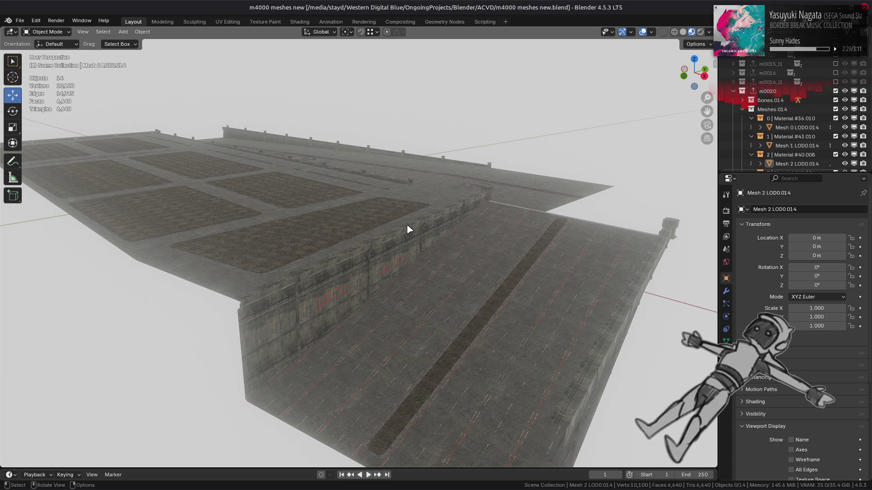
Select the m0020 meshes from Mesh 0 LOD0.014 through Mesh12 LOD0 and the m0020 collection
{"action": "left_click", "coordinate": [797, 128]}
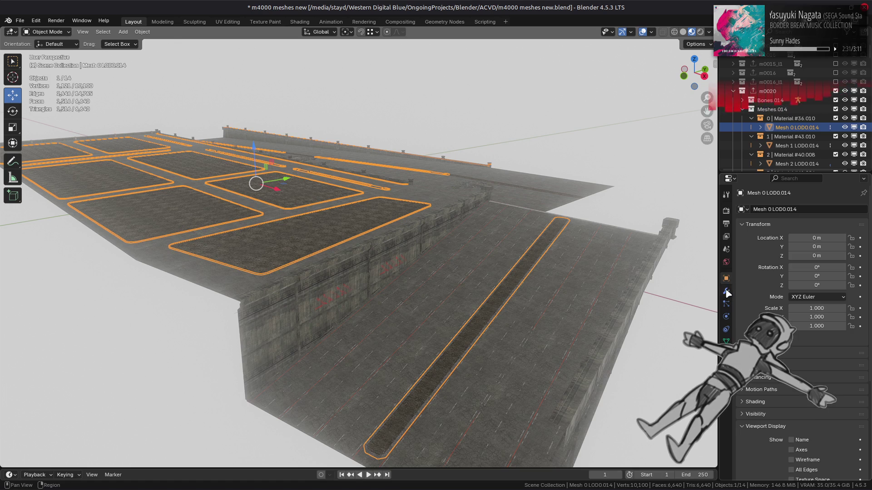
{"action": "left_click", "coordinate": [725, 291]}
{"action": "key", "text": "ctrl+1"}
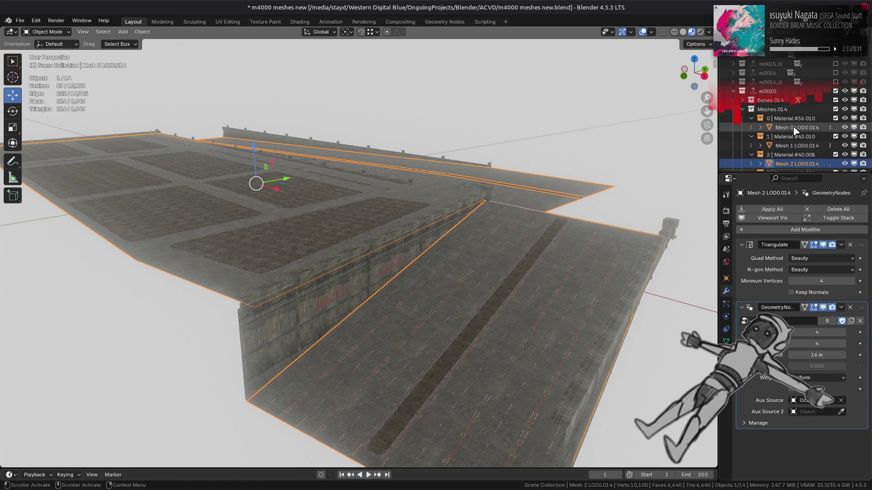
{"action": "key", "text": "ctrl+z"}
{"action": "scroll", "coordinate": [795, 130], "scroll_direction": "down", "scroll_amount": 10}
{"action": "left_click", "coordinate": [789, 146], "text": "shift"}
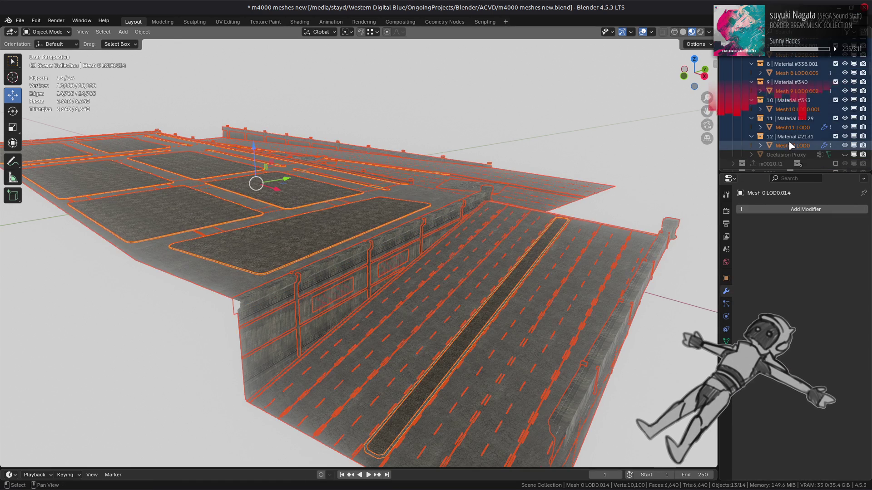
{"action": "left_click", "coordinate": [789, 146], "text": "ctrl"}
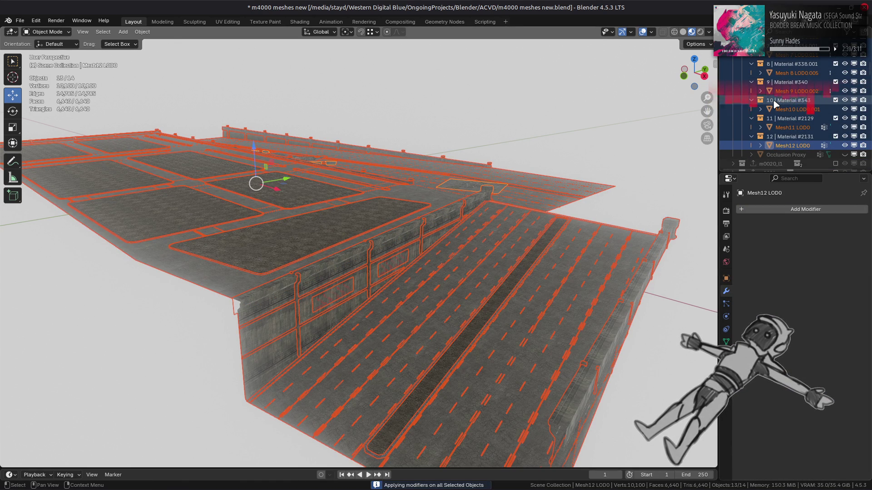
{"action": "scroll", "coordinate": [771, 105], "scroll_direction": "up", "scroll_amount": 5}
{"action": "left_click", "coordinate": [767, 146]}
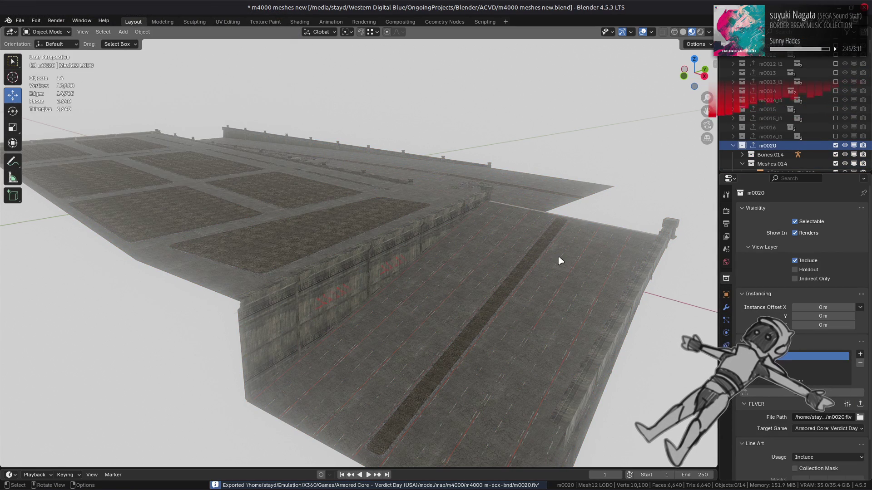
Select all objects, then deselect them and save m4000 meshes new.blend
{"action": "key", "text": "a"}
{"action": "scroll", "coordinate": [772, 114], "scroll_direction": "down", "scroll_amount": 10}
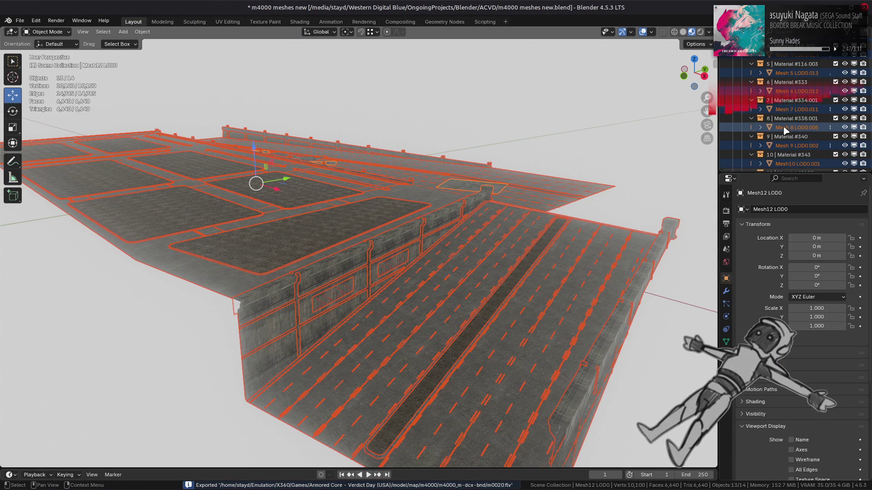
{"action": "key", "text": "alt+a"}
{"action": "key", "text": "ctrl+s"}
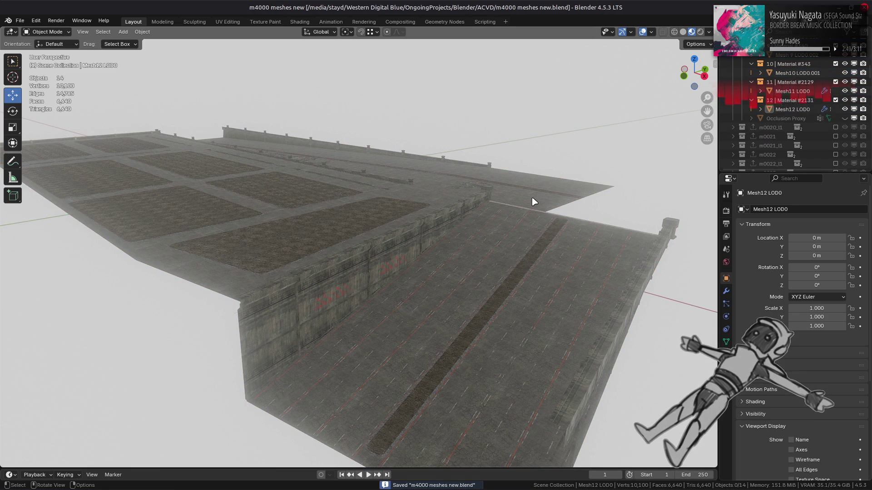
Repack the m4000_m-dcx-bnd folder with YabberExtended, then switch Blender to Solid shading
{"action": "key", "text": "alt+Tab"}
{"action": "key", "text": "alt+Tab"}
{"action": "right_click", "coordinate": [367, 202]}
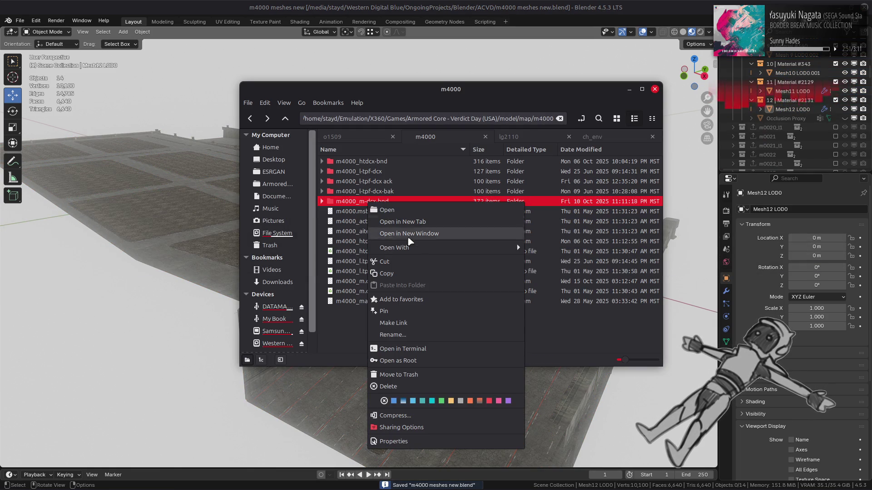
{"action": "mouse_move", "coordinate": [454, 249]}
{"action": "left_click", "coordinate": [563, 282]}
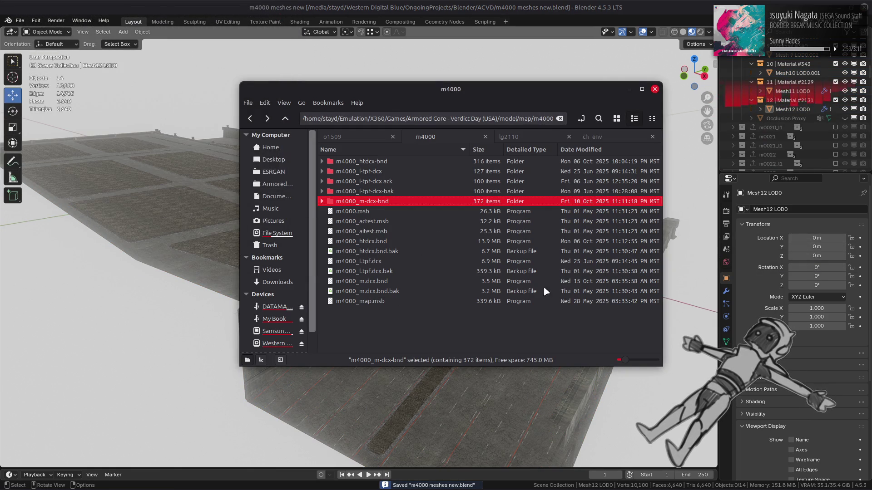
{"action": "mouse_move", "coordinate": [265, 486]}
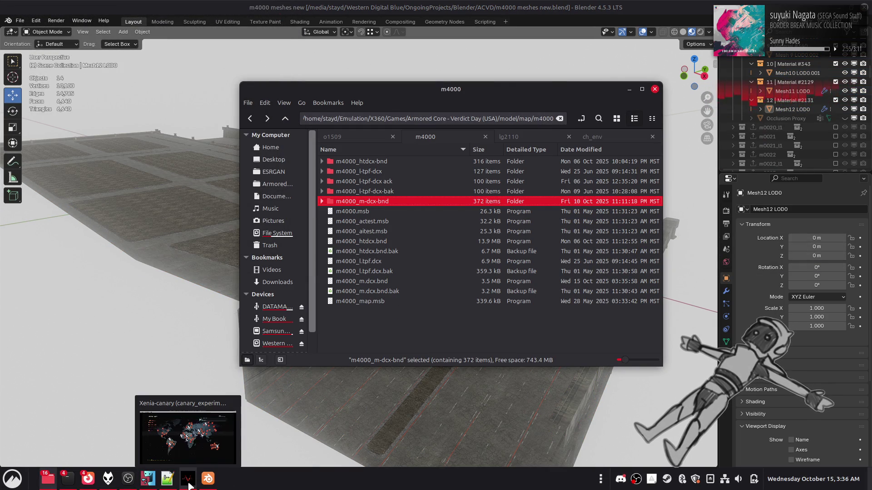
{"action": "left_click", "coordinate": [683, 32]}
{"action": "left_click", "coordinate": [490, 261]}
{"action": "key", "text": "alt+a"}
Save, then enable viewport cavity shading and raise its world-space cavity strength
{"action": "key", "text": "ctrl+s"}
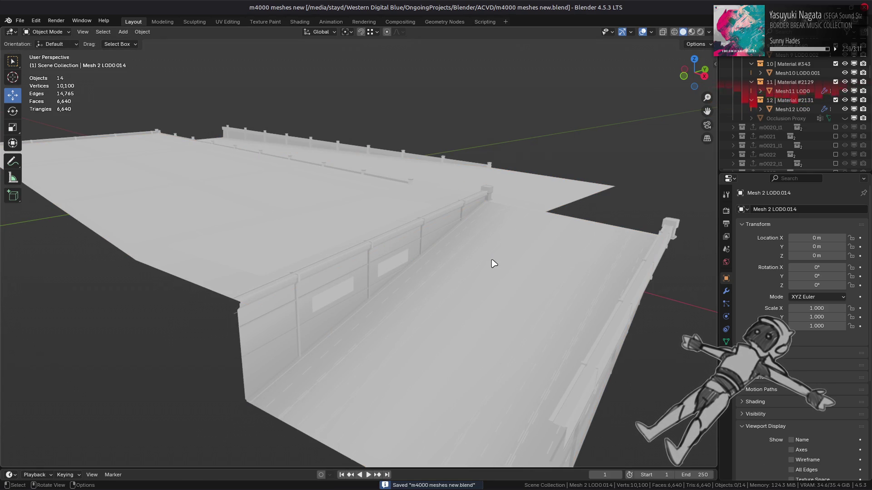
{"action": "left_click", "coordinate": [709, 33]}
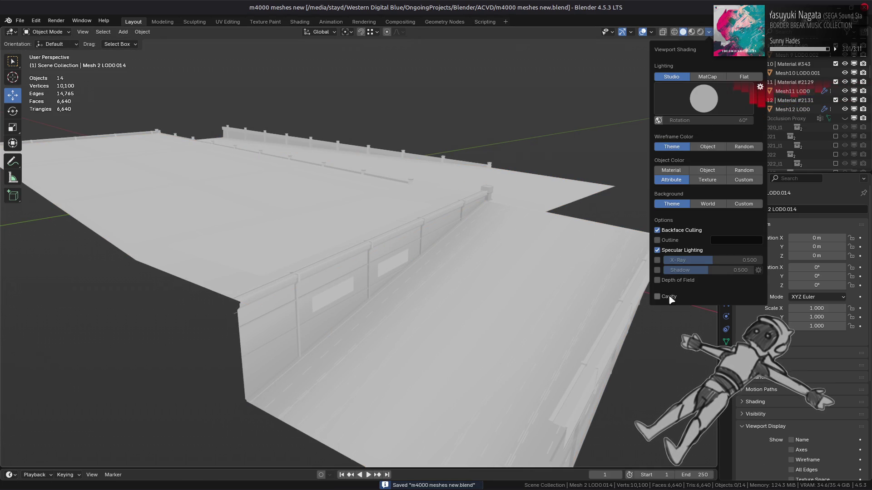
{"action": "left_click", "coordinate": [671, 298]}
{"action": "left_click", "coordinate": [670, 298]}
{"action": "left_click", "coordinate": [670, 298]}
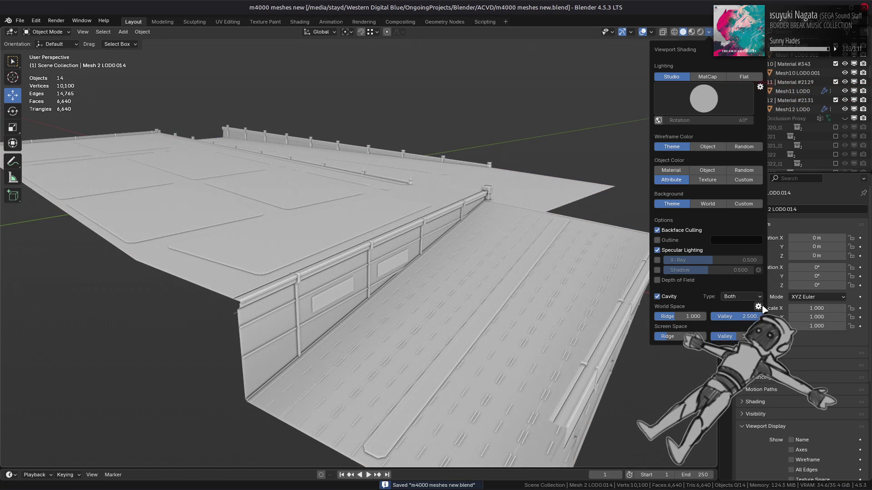
{"action": "left_click", "coordinate": [757, 307]}
{"action": "left_click_drag", "start_coordinate": [770, 332], "coordinate": [780, 332]}
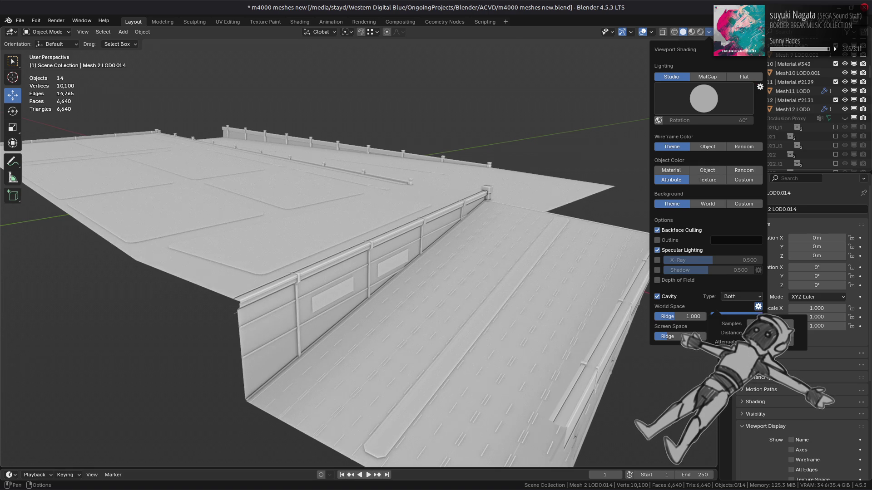
{"action": "left_click", "coordinate": [669, 303]}
{"action": "left_click", "coordinate": [669, 303]}
Select and deselect Mesh 3 LOD0.014, save again and return to the Blender window
{"action": "left_click", "coordinate": [357, 349]}
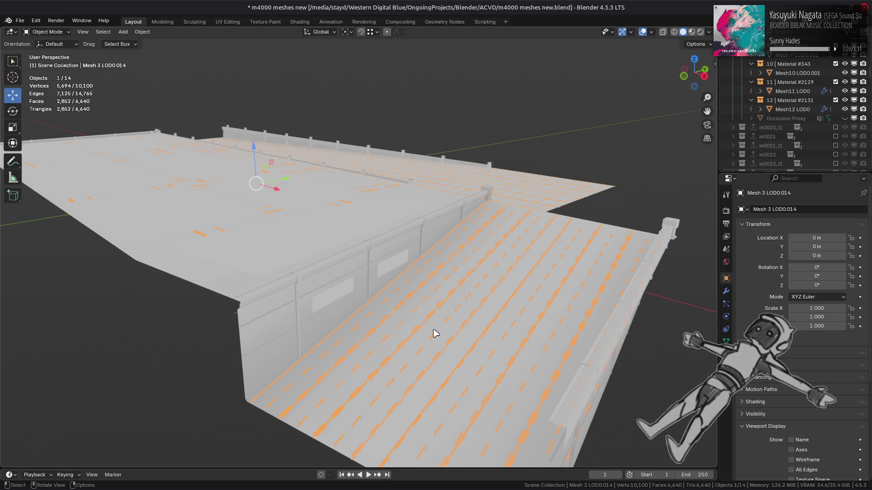
{"action": "key", "text": "alt+a"}
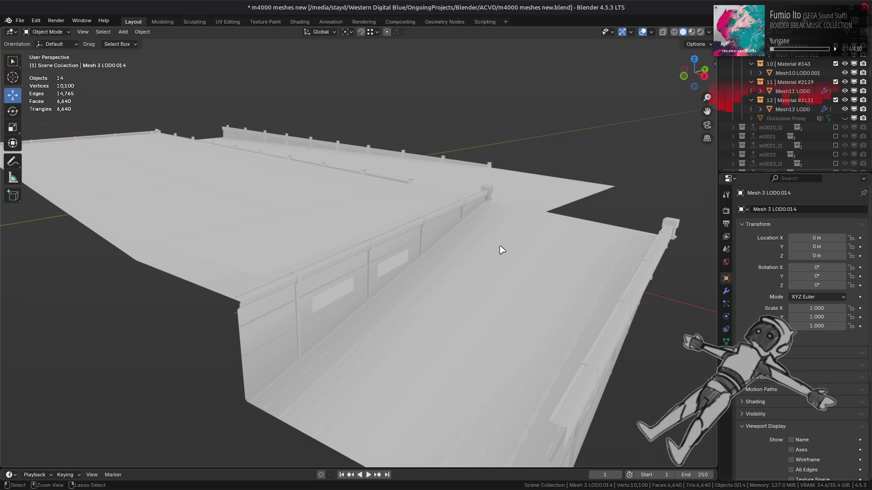
{"action": "key", "text": "ctrl+s"}
{"action": "key", "text": "alt+Tab"}
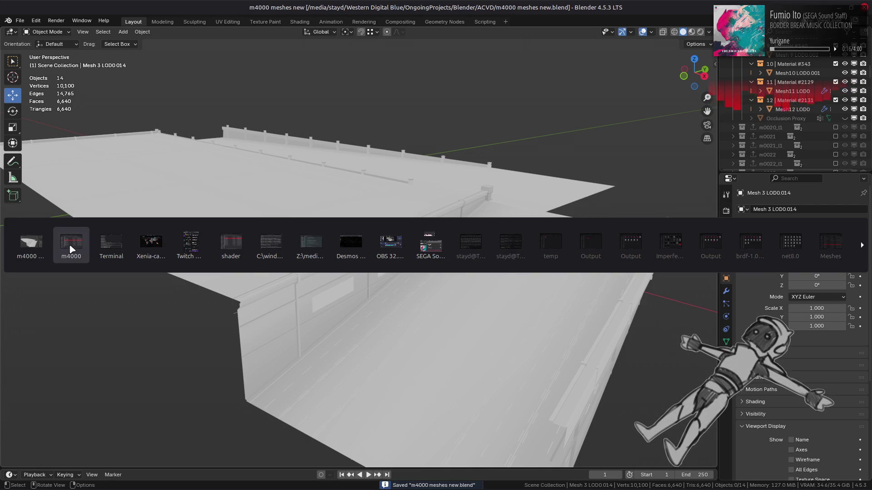
{"action": "left_click", "coordinate": [30, 243]}
Add a Data Transfer modifier to Mesh10 LOD0.001 with the adjacent wall mesh (Mesh 6) as source
{"action": "left_click", "coordinate": [343, 291]}
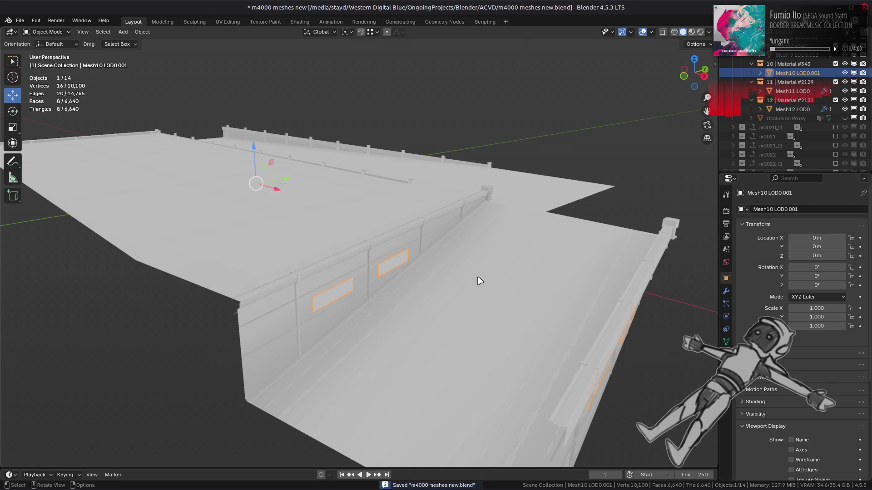
{"action": "left_click", "coordinate": [725, 291]}
{"action": "left_click", "coordinate": [794, 212]}
{"action": "mouse_move", "coordinate": [745, 236]}
{"action": "left_click", "coordinate": [681, 235]}
{"action": "left_click", "coordinate": [840, 258]}
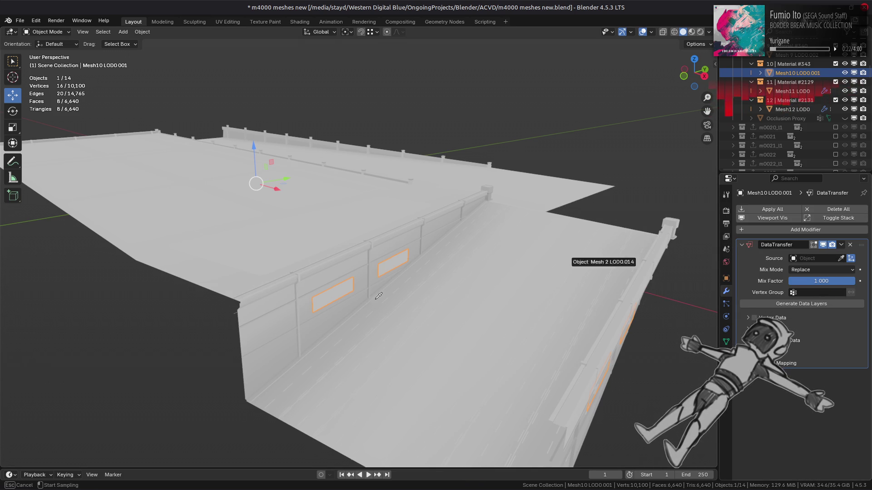
{"action": "left_click", "coordinate": [260, 334]}
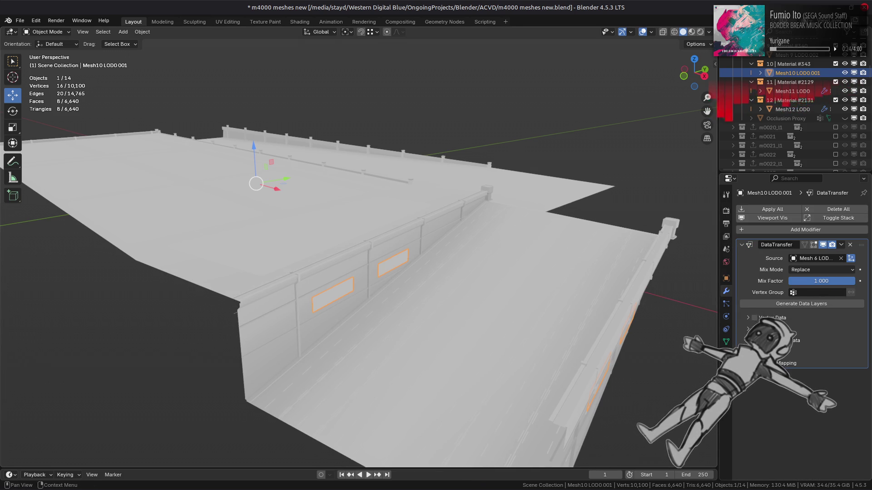
Transfer Face Corner Colors with Nearest Face Interpolated mapping, apply the modifier, and save the file
{"action": "left_click", "coordinate": [774, 340]}
{"action": "left_click", "coordinate": [800, 354]}
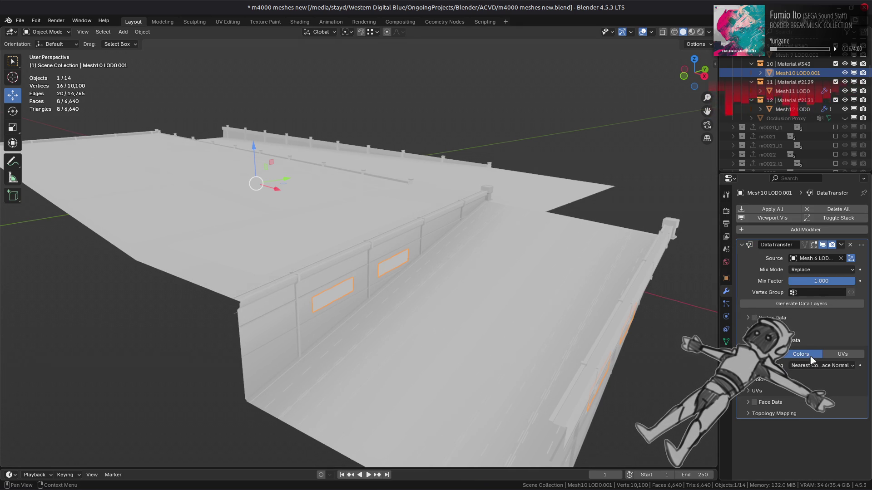
{"action": "left_click", "coordinate": [821, 365]}
{"action": "left_click", "coordinate": [815, 416]}
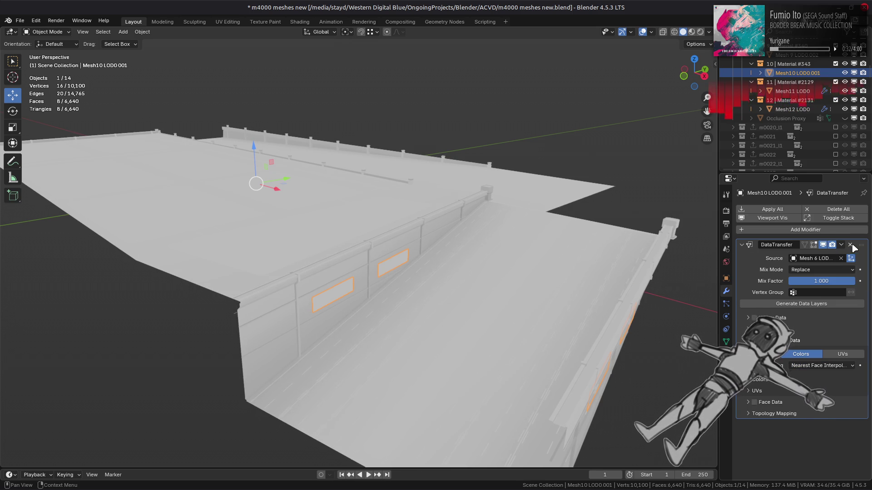
{"action": "key", "text": "ctrl+a"}
{"action": "left_click", "coordinate": [544, 148]}
{"action": "key", "text": "ctrl+s"}
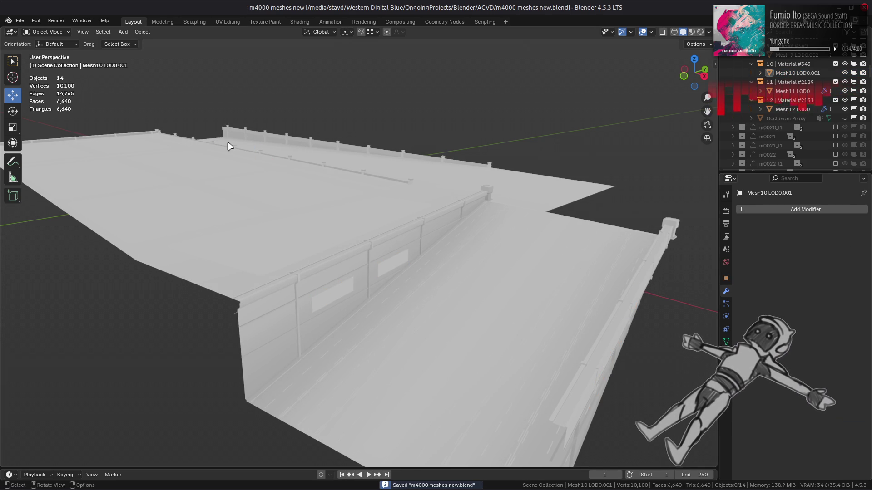
Purge unused data-blocks from the Blender file via Clean Up
{"action": "left_click", "coordinate": [20, 20]}
{"action": "mouse_move", "coordinate": [82, 189]}
{"action": "left_click", "coordinate": [126, 188]}
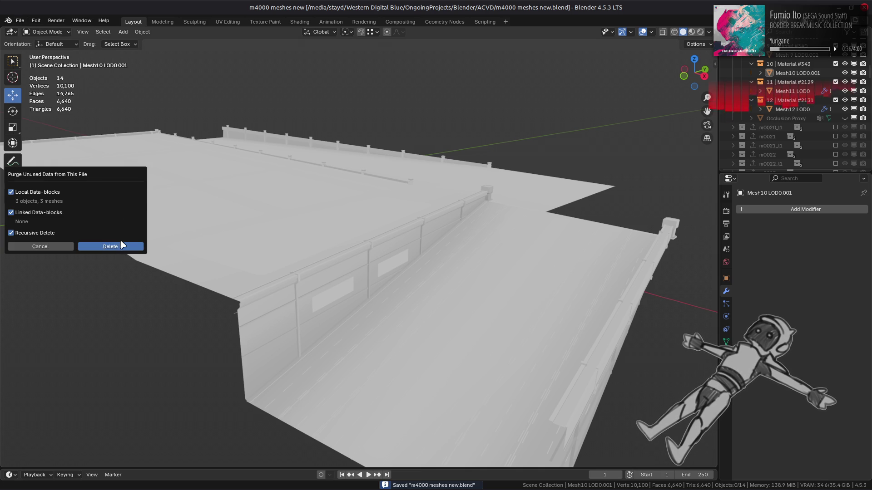
{"action": "left_click", "coordinate": [127, 245]}
Repack the m4000_m-dcx-bnd folder with YabberExtended, then return to Xenia
{"action": "key", "text": "alt+Tab"}
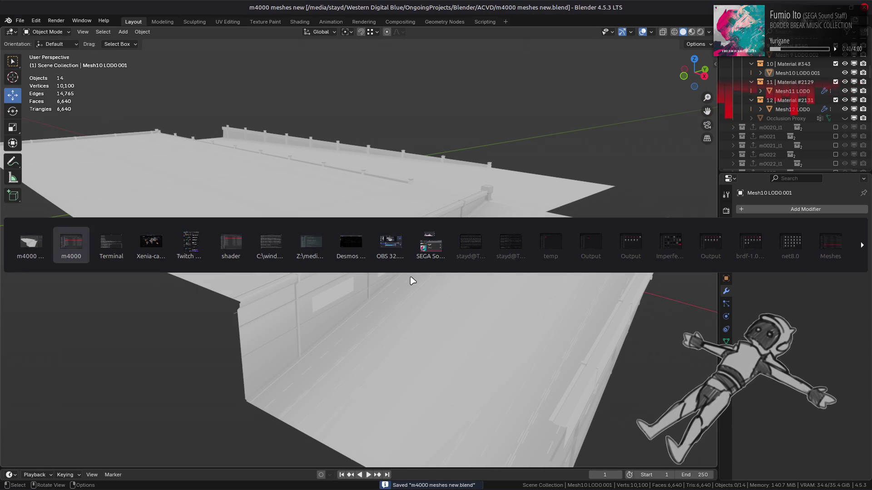
{"action": "key", "text": "alt+Tab"}
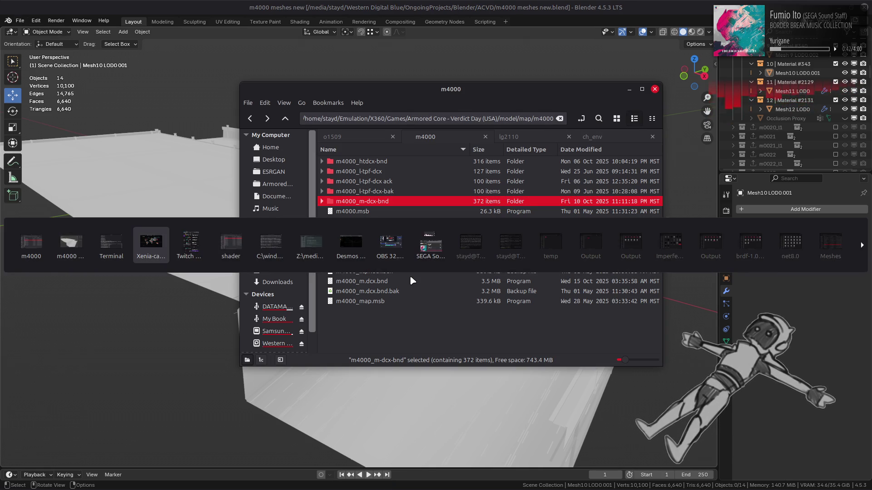
{"action": "right_click", "coordinate": [371, 201]}
{"action": "mouse_move", "coordinate": [448, 245]}
{"action": "left_click", "coordinate": [569, 281]}
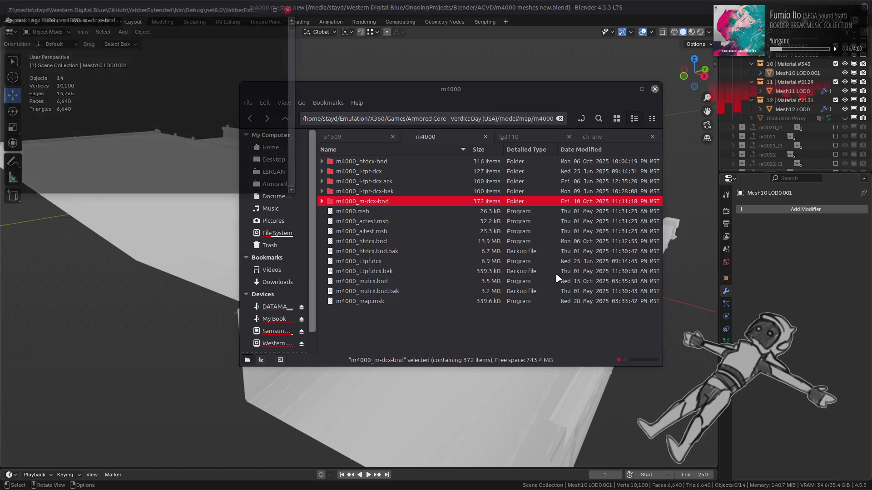
{"action": "key", "text": "alt+Tab"}
{"action": "key", "text": "alt+Tab"}
{"action": "key", "text": "alt+Tab"}
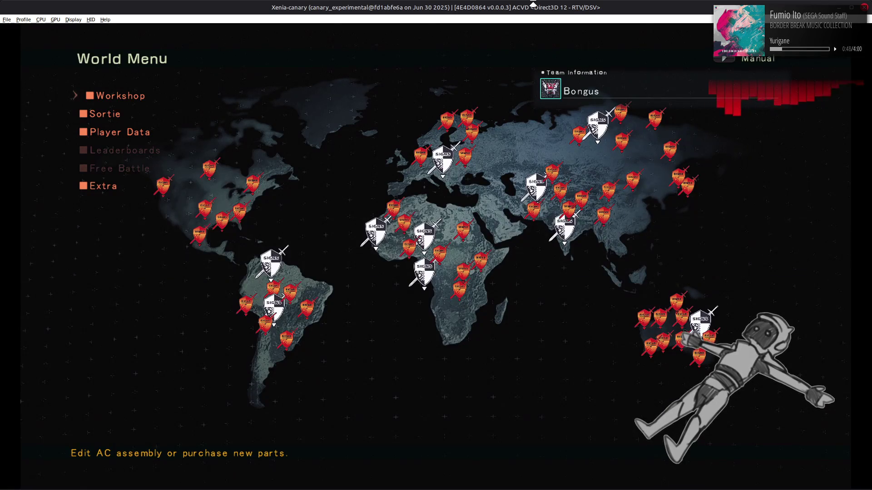
Enter the Workshop from the World Menu and open the AC Test screen
{"action": "key", "text": "Return"}
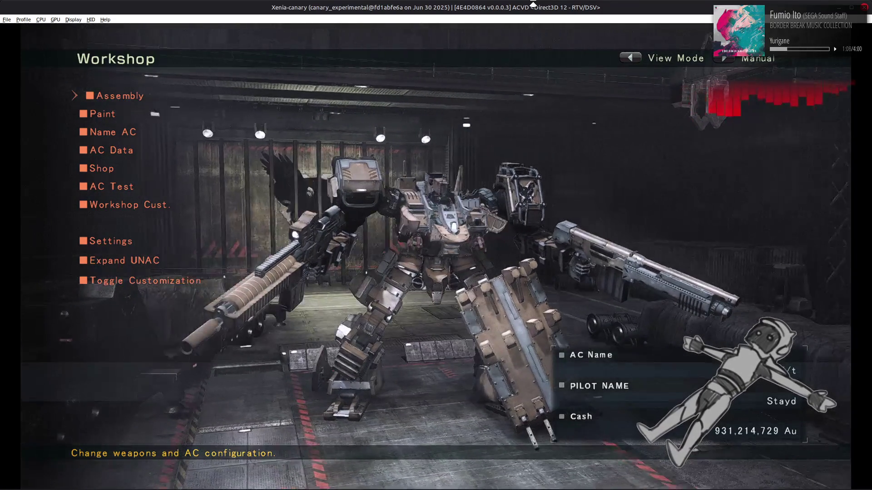
{"action": "key", "text": "Down"}
{"action": "key", "text": "Down"}
{"action": "key", "text": "Down"}
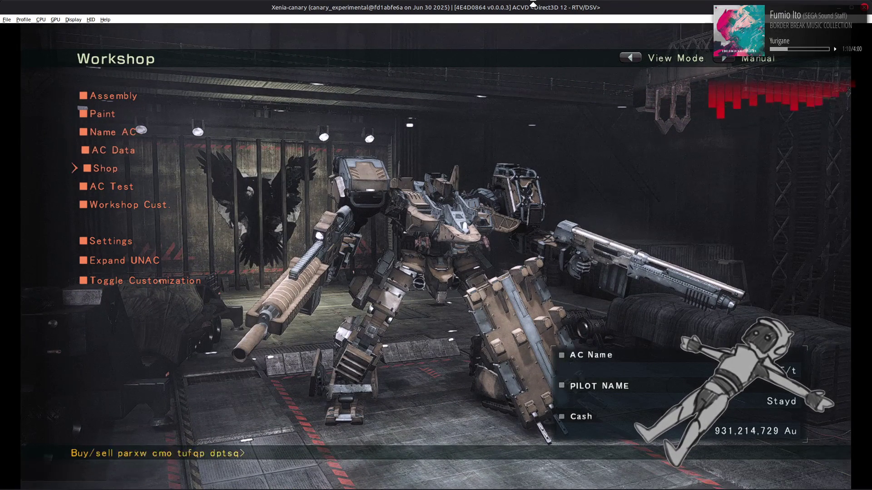
{"action": "key", "text": "Return"}
{"action": "key", "text": "Return"}
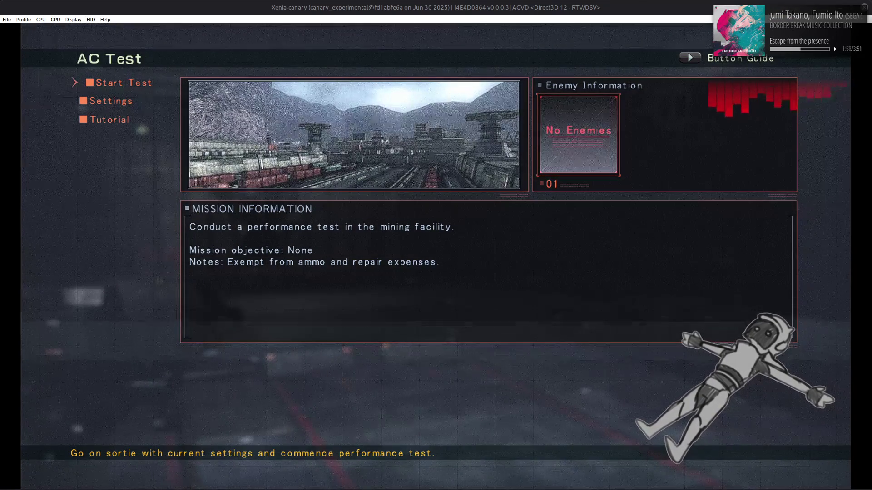
{"action": "mouse_move", "coordinate": [623, 487]}
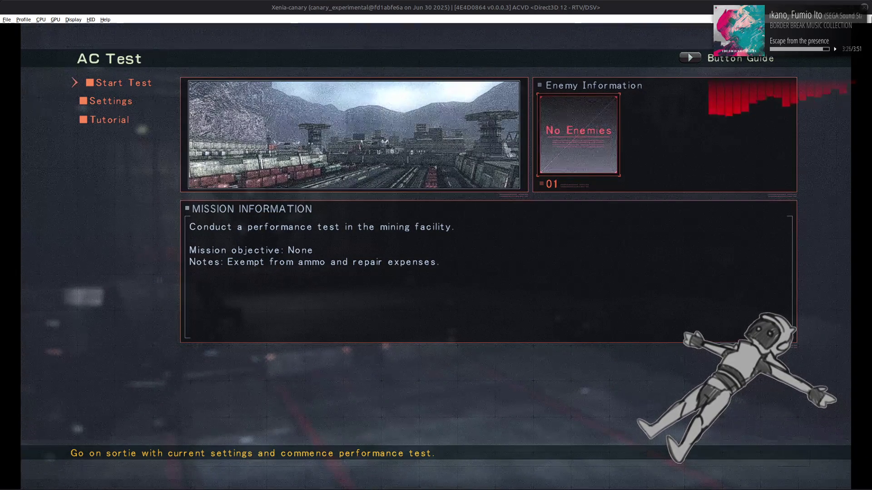
{"action": "mouse_move", "coordinate": [587, 489]}
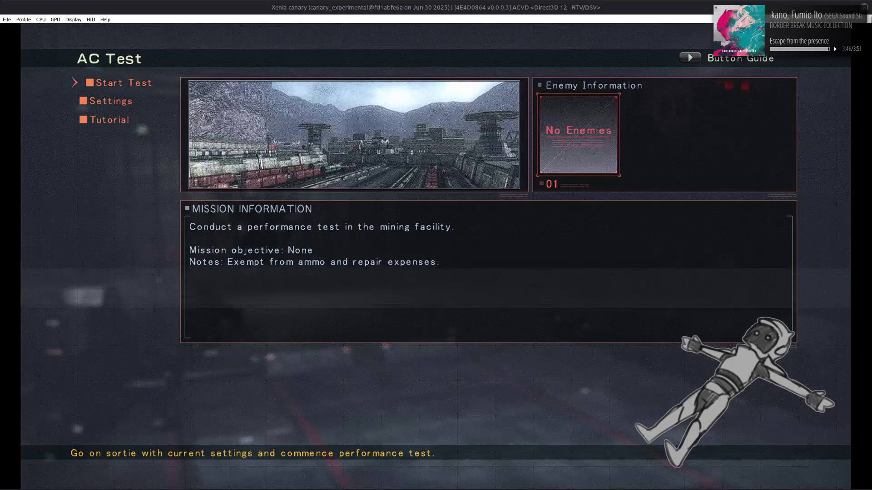
{"action": "mouse_move", "coordinate": [586, 489]}
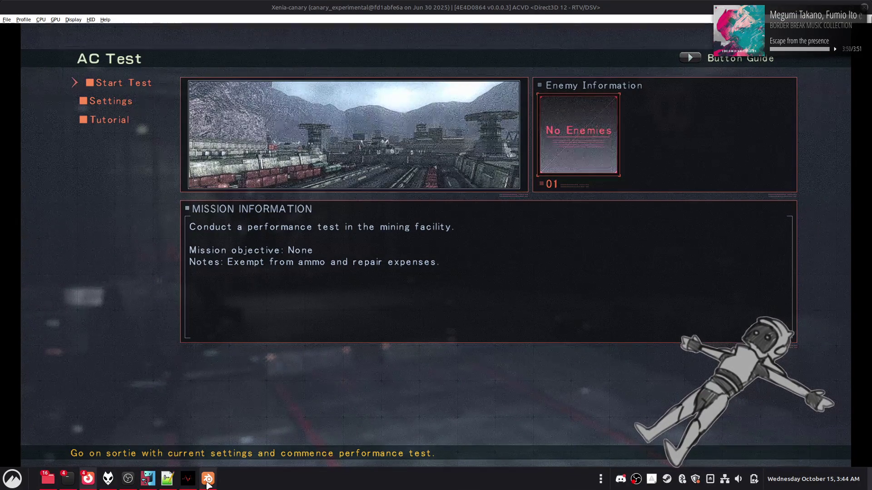
Switch from Xenia back to the Blender m4000 meshes project via the taskbar
{"action": "left_click", "coordinate": [208, 478]}
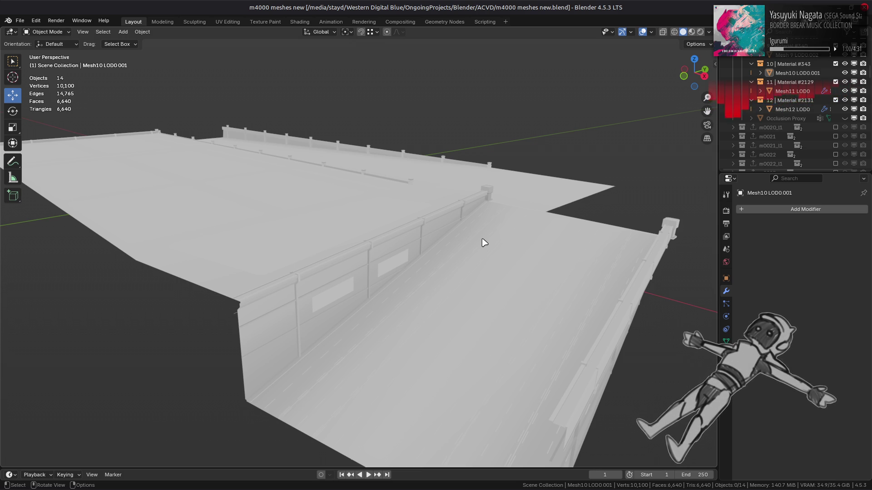
Use Material Preview with Scene World off, make Mesh 3 LOD0.014 active, and save
{"action": "left_click", "coordinate": [691, 32]}
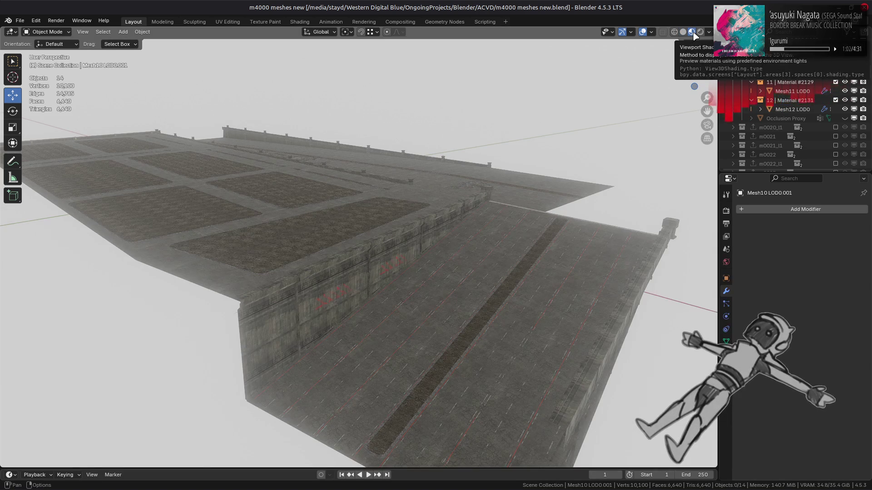
{"action": "left_click", "coordinate": [708, 32]}
{"action": "left_click", "coordinate": [687, 87]}
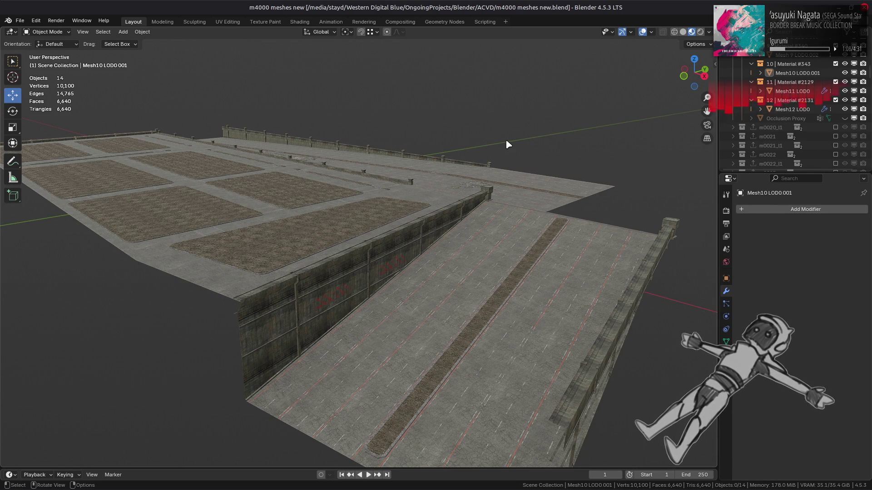
{"action": "left_click", "coordinate": [537, 202]}
{"action": "key", "text": "ctrl+s"}
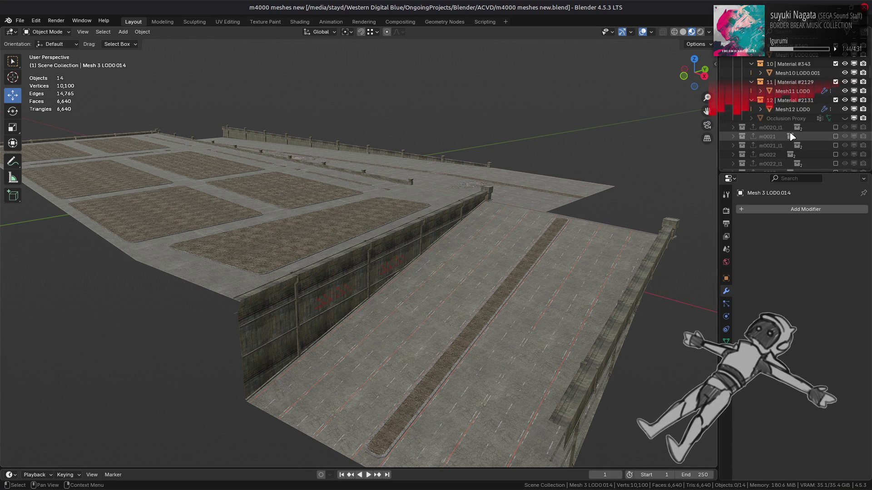
Deselect everything and exclude the m0020 collection, leaving zero objects in the viewport
{"action": "left_click", "coordinate": [794, 109]}
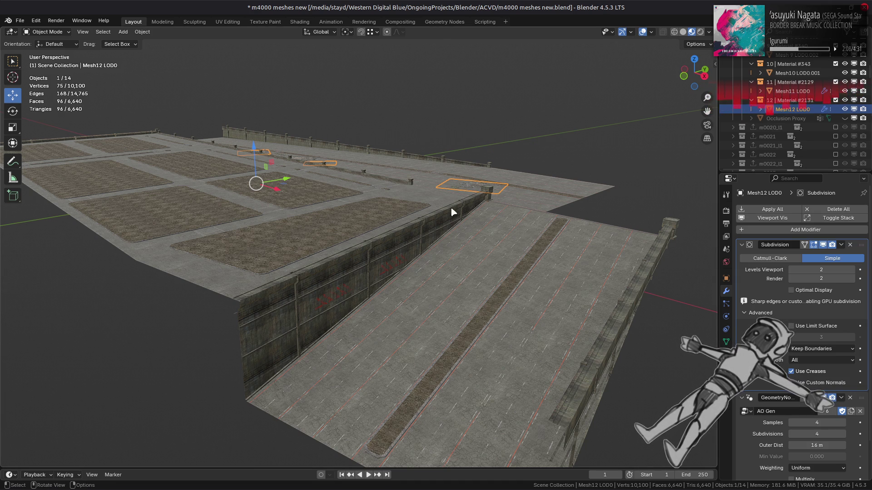
{"action": "middle_click_drag", "start_coordinate": [483, 164], "coordinate": [496, 209]}
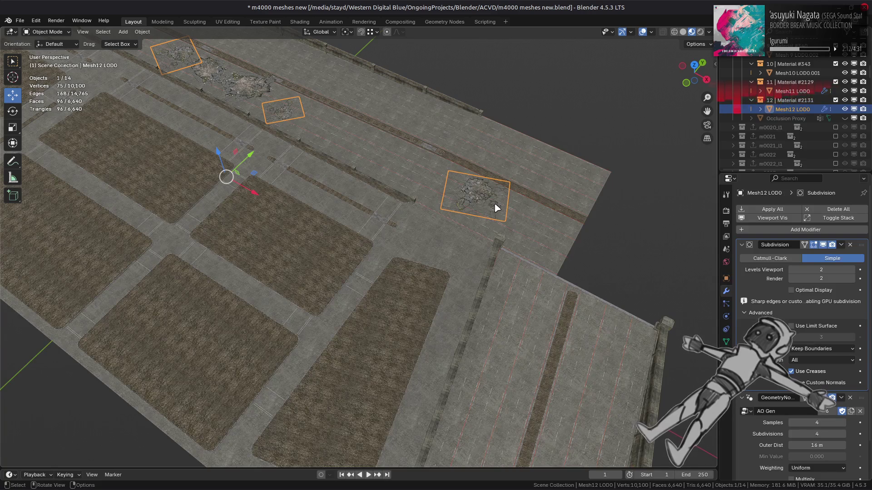
{"action": "scroll", "coordinate": [497, 209], "scroll_direction": "down", "scroll_amount": 3}
{"action": "left_click", "coordinate": [545, 168]}
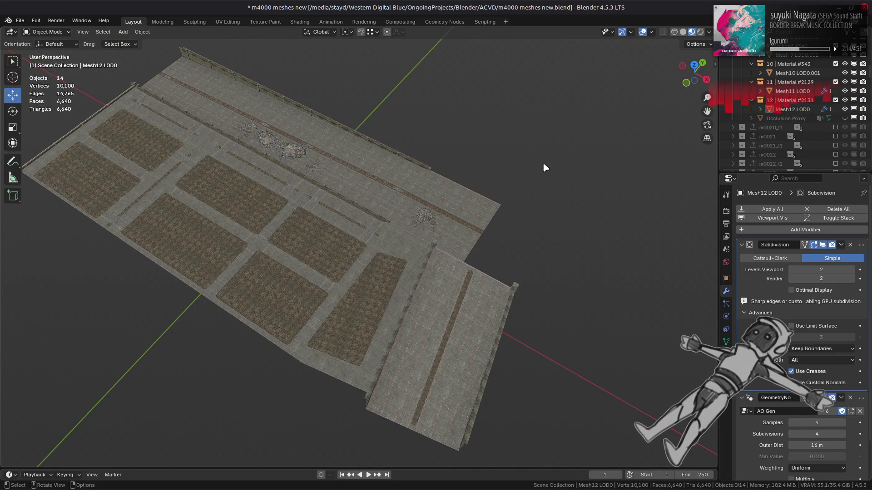
{"action": "mouse_move", "coordinate": [301, 244]}
{"action": "middle_mouse_down"}
{"action": "mouse_move", "coordinate": [415, 199]}
{"action": "mouse_move", "coordinate": [459, 195]}
{"action": "middle_mouse_up"}
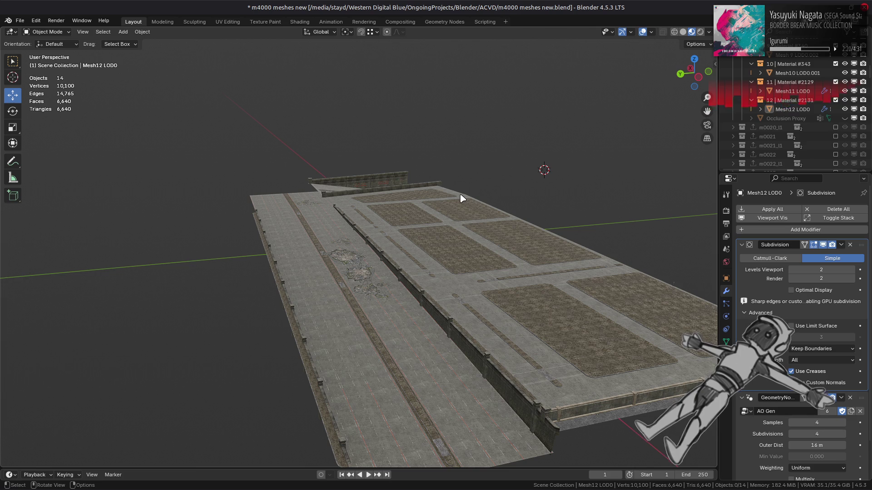
{"action": "scroll", "coordinate": [799, 110], "scroll_direction": "up", "scroll_amount": 10}
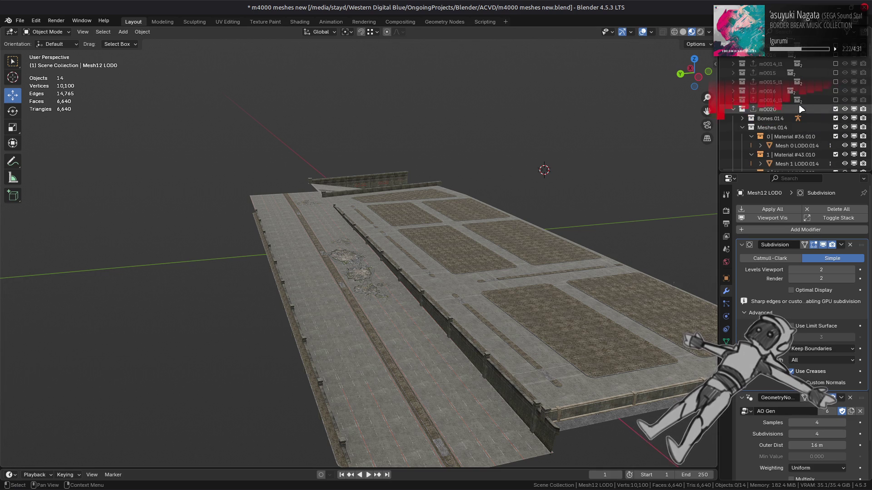
{"action": "left_click", "coordinate": [836, 109]}
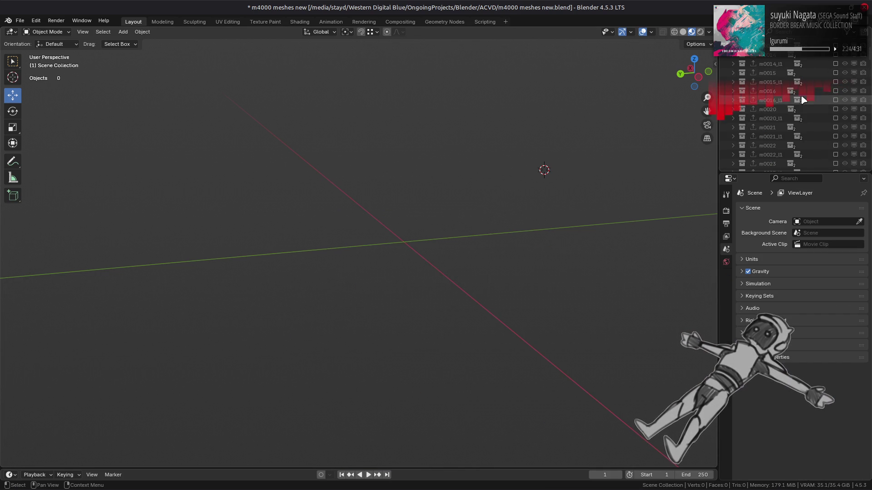
Include the m0016 collection in Solid shading and frame the Mesh 5 LOD0.011 wall piece
{"action": "left_click", "coordinate": [835, 90]}
{"action": "middle_click_drag", "start_coordinate": [535, 187], "coordinate": [487, 181]}
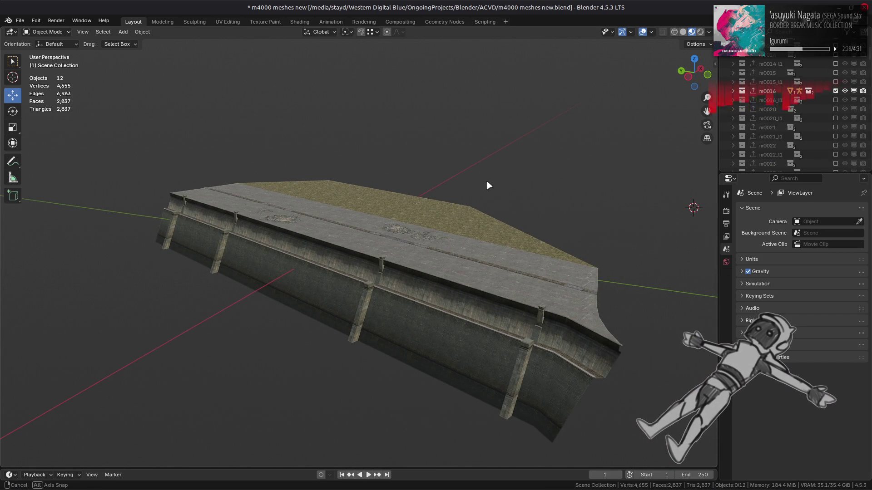
{"action": "left_click", "coordinate": [688, 33]}
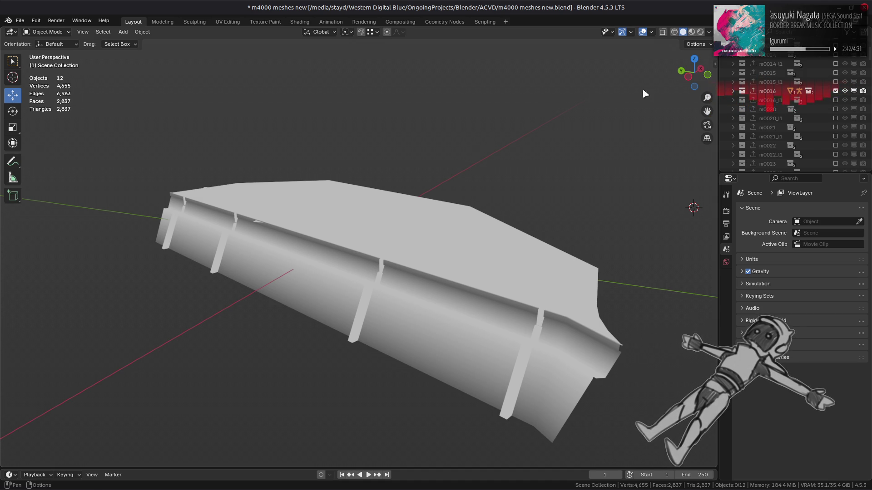
{"action": "scroll", "coordinate": [443, 238], "scroll_direction": "up", "scroll_amount": 3}
{"action": "left_click", "coordinate": [426, 318]}
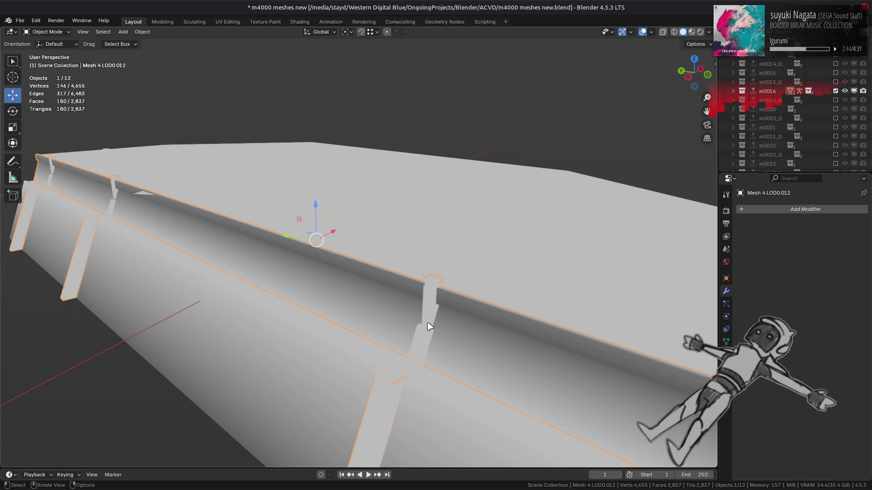
{"action": "left_click", "coordinate": [422, 334]}
{"action": "key", "text": "KP_Decimal"}
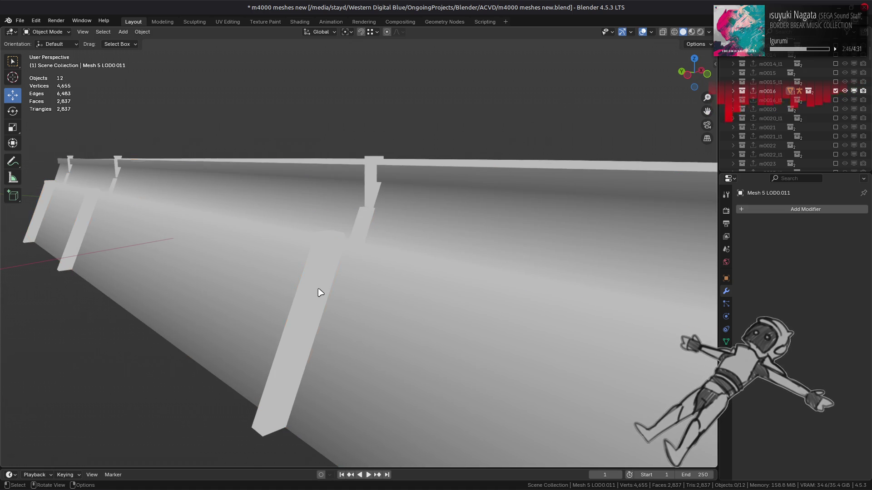
Hide and unhide the front wall to inspect the floor, then select Mesh 5 LOD0.011
{"action": "left_click", "coordinate": [318, 291]}
{"action": "key", "text": "h"}
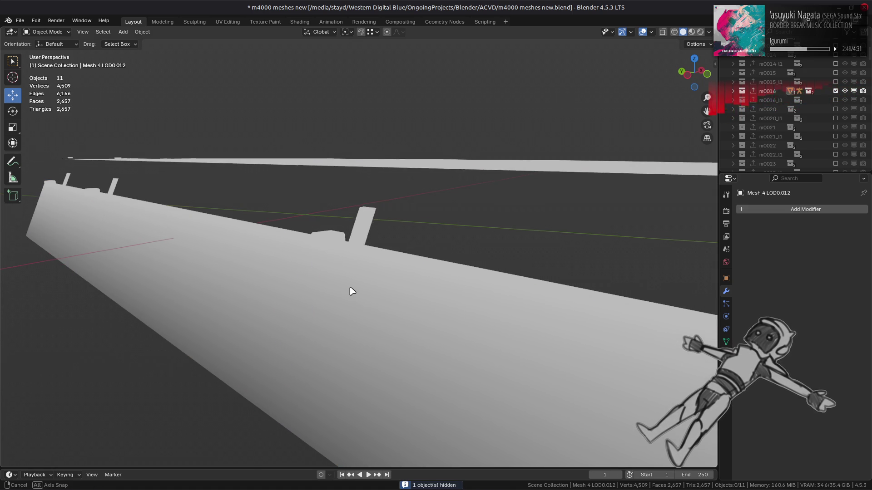
{"action": "scroll", "coordinate": [354, 289], "scroll_direction": "up", "scroll_amount": 2}
{"action": "key", "text": "alt+h"}
{"action": "key", "text": "KP_2"}
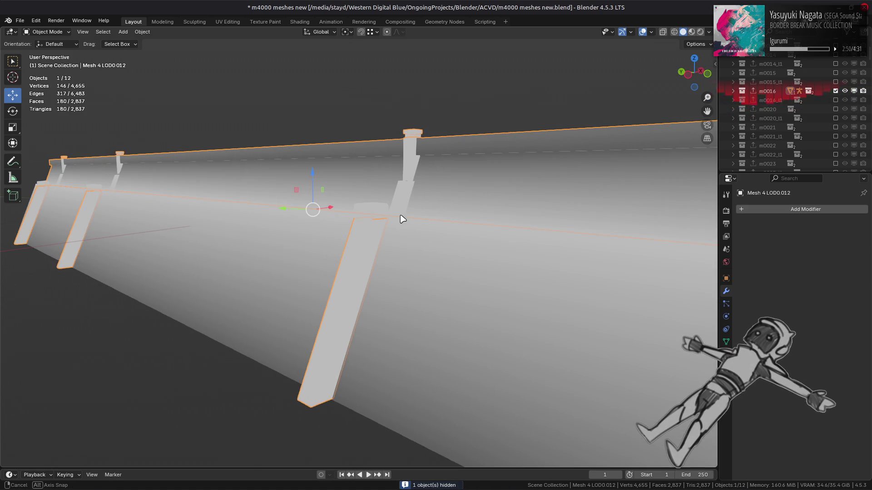
{"action": "left_click", "coordinate": [402, 201]}
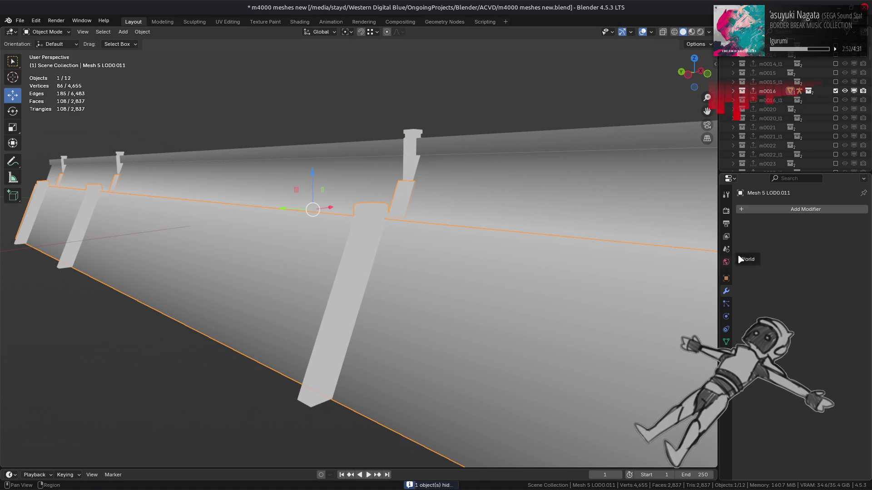
{"action": "left_click", "coordinate": [765, 209]}
Add a trial Data Transfer modifier using Face Corner Data with Nearest Face Interpolated mapping
{"action": "mouse_move", "coordinate": [765, 212]}
{"action": "left_click", "coordinate": [796, 212]}
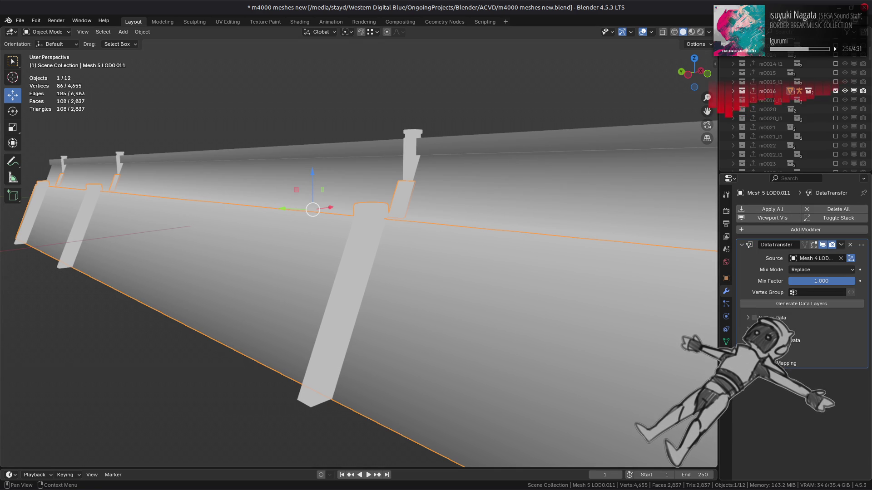
{"action": "left_click", "coordinate": [781, 341]}
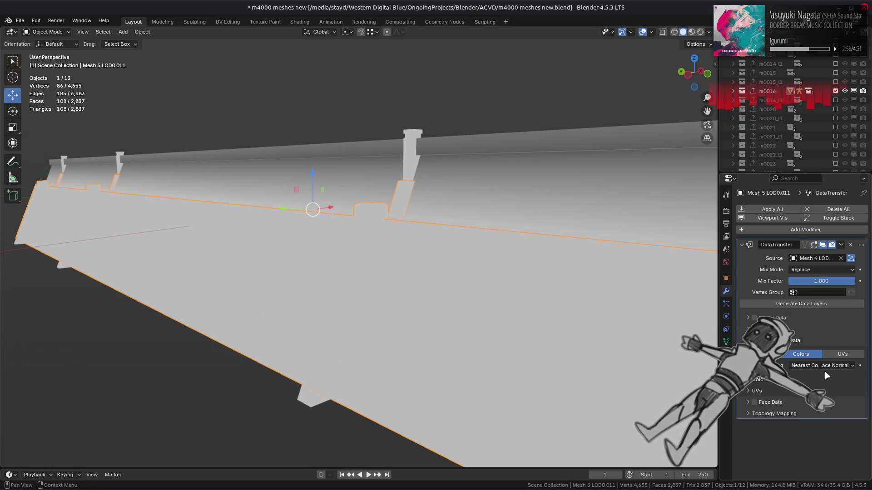
{"action": "left_click", "coordinate": [824, 370]}
{"action": "left_click", "coordinate": [801, 410]}
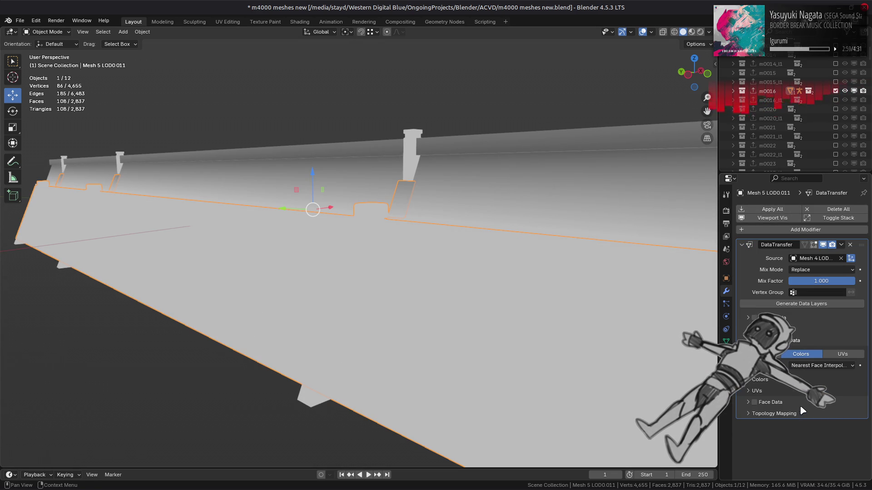
{"action": "left_click", "coordinate": [558, 256]}
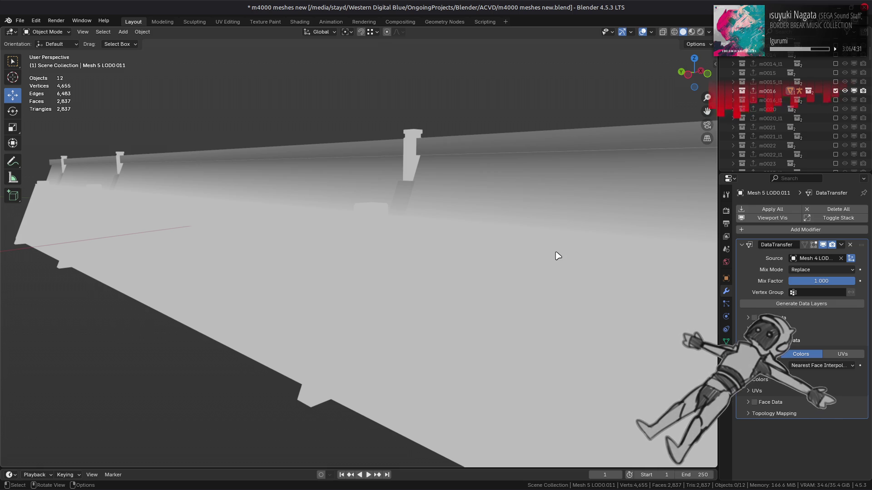
Compare the modifier's effect in Material Preview, undo it, and select Mesh 4 LOD0.012
{"action": "left_click", "coordinate": [691, 33]}
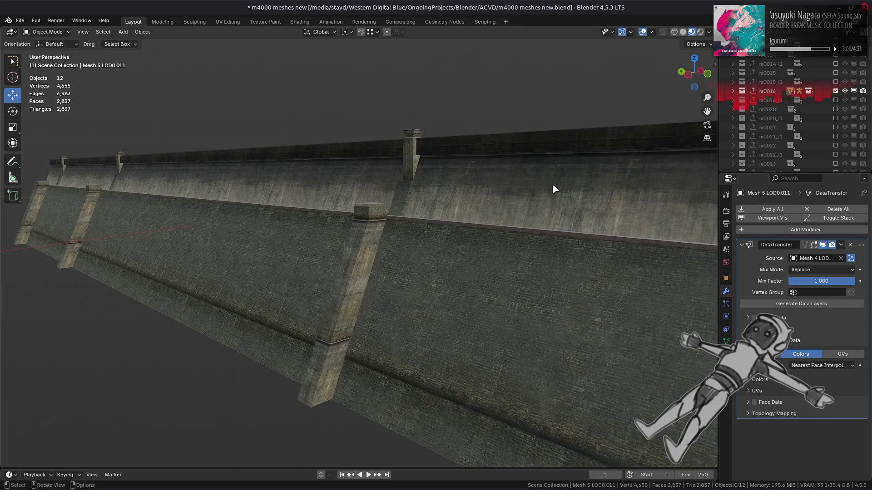
{"action": "middle_click_drag", "start_coordinate": [552, 189], "coordinate": [564, 195]}
{"action": "left_click", "coordinate": [823, 246]}
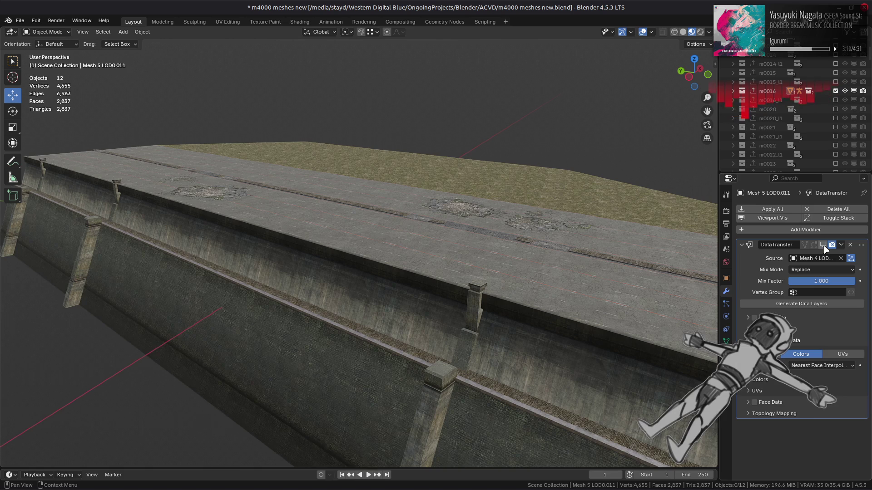
{"action": "left_click", "coordinate": [823, 246]}
{"action": "left_click", "coordinate": [823, 245]}
{"action": "left_click", "coordinate": [824, 246]}
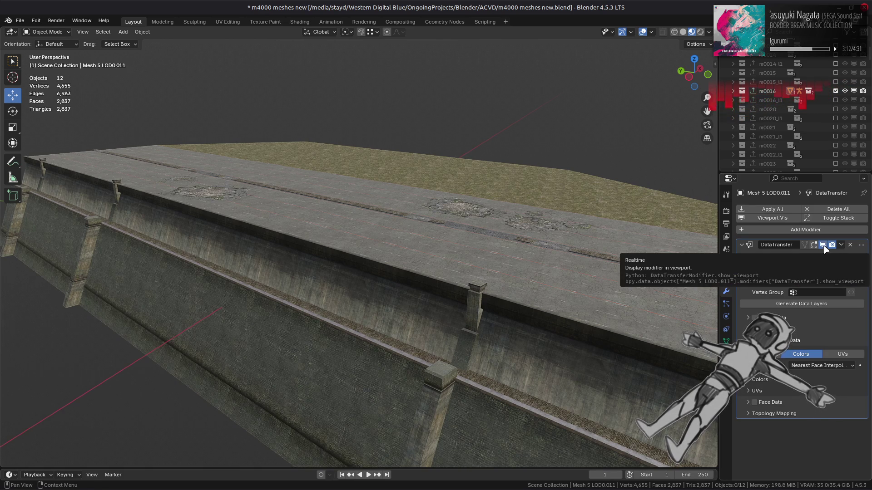
{"action": "middle_click_drag", "start_coordinate": [555, 325], "coordinate": [510, 316]}
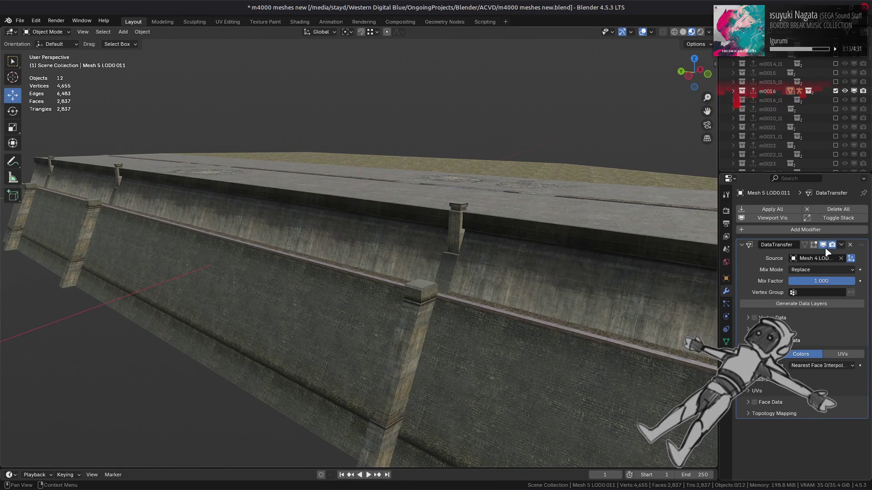
{"action": "key", "text": "ctrl+z"}
{"action": "left_click", "coordinate": [425, 333]}
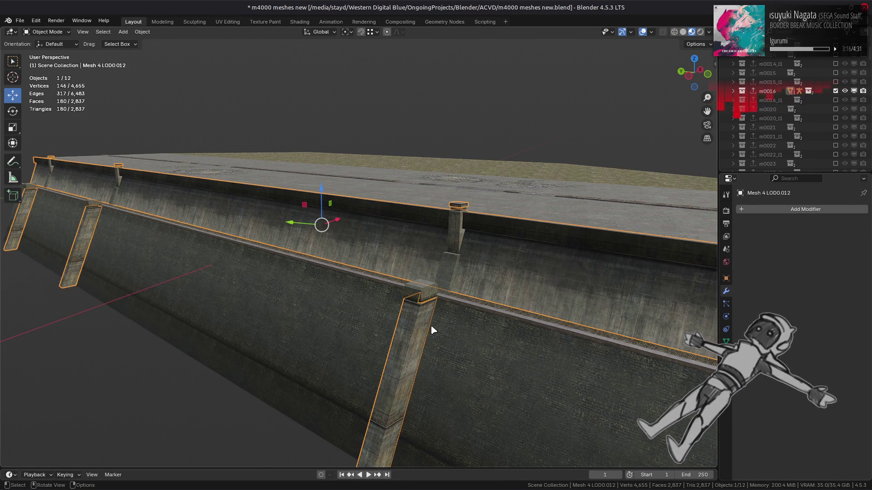
Give Mesh 4 LOD0.012 a Data Transfer copying face-corner colours from Mesh 5 LOD0.011, Nearest Face Interpolated
{"action": "middle_click_drag", "start_coordinate": [428, 322], "coordinate": [435, 291]}
{"action": "left_click", "coordinate": [756, 210]}
{"action": "mouse_move", "coordinate": [757, 209]}
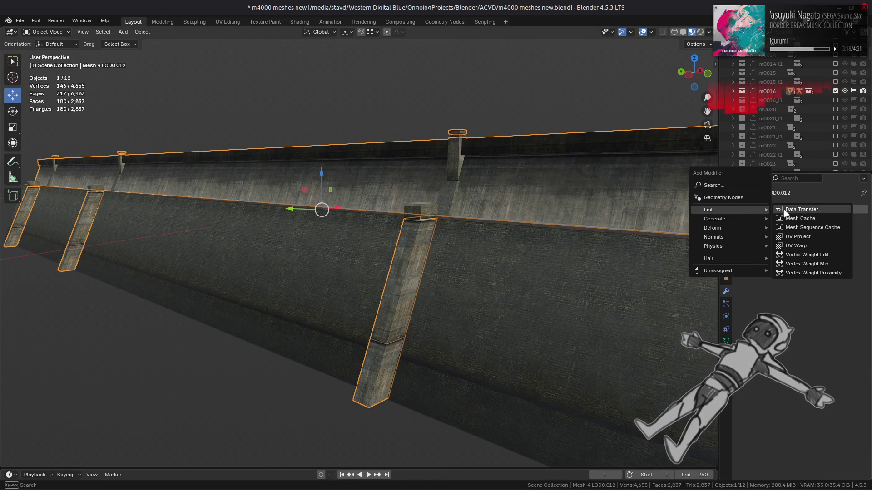
{"action": "left_click", "coordinate": [792, 209]}
{"action": "left_click", "coordinate": [841, 258]}
{"action": "left_click", "coordinate": [515, 297]}
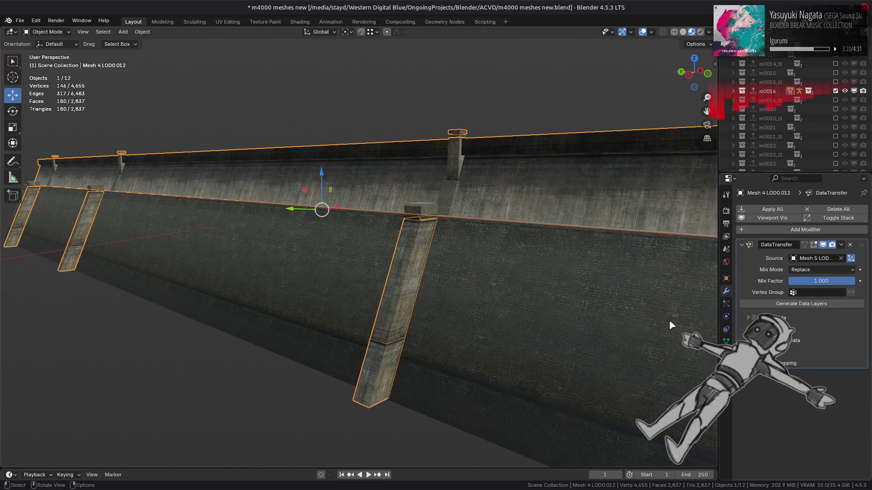
{"action": "left_click", "coordinate": [772, 341]}
{"action": "left_click", "coordinate": [802, 354]}
{"action": "left_click", "coordinate": [821, 366]}
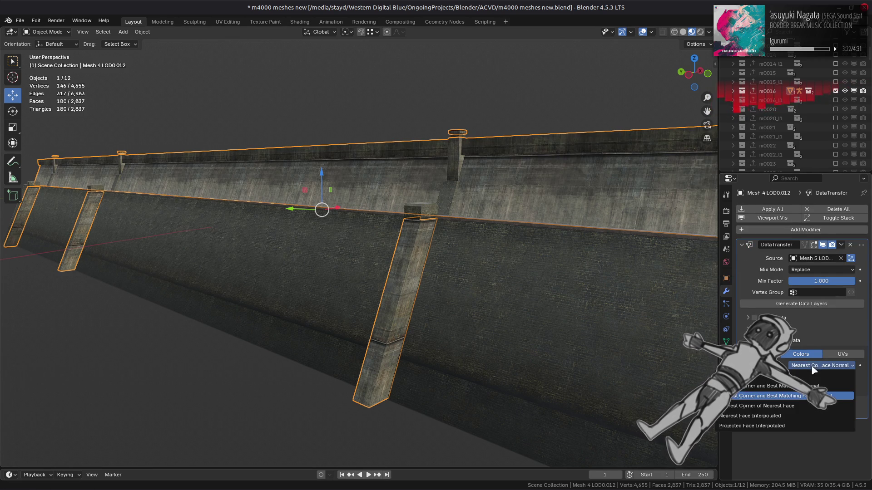
{"action": "left_click", "coordinate": [802, 376]}
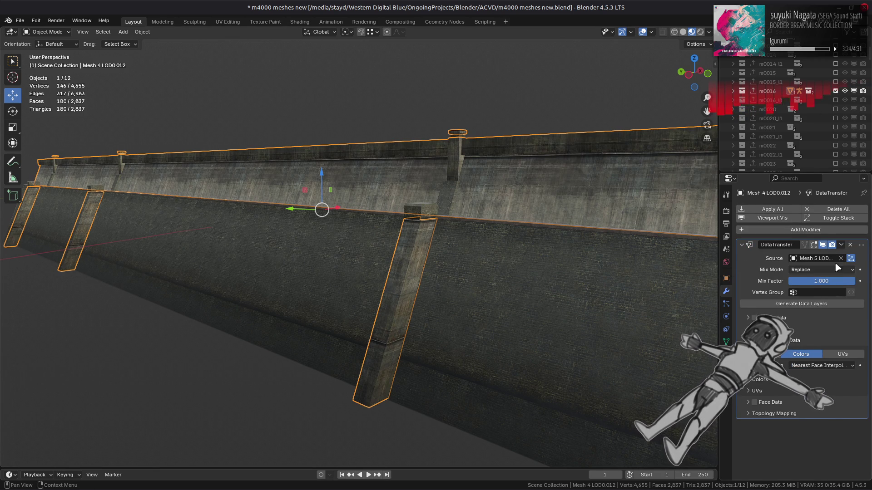
Toggle the DataTransfer viewport display in Solid and Material Preview to compare the transferred shading
{"action": "left_click", "coordinate": [824, 245]}
{"action": "left_click", "coordinate": [824, 245]}
{"action": "left_click", "coordinate": [824, 245]}
{"action": "left_click", "coordinate": [824, 245]}
{"action": "left_click", "coordinate": [824, 245]}
{"action": "left_click", "coordinate": [824, 245]}
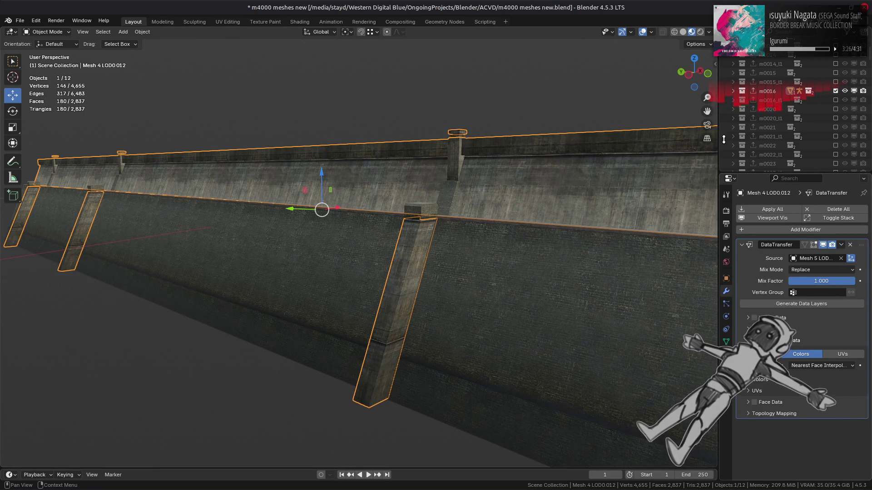
{"action": "left_click", "coordinate": [682, 32]}
{"action": "key", "text": "alt+a"}
{"action": "middle_click_drag", "start_coordinate": [571, 196], "coordinate": [564, 197]}
{"action": "scroll", "coordinate": [580, 189], "scroll_direction": "up", "scroll_amount": 1}
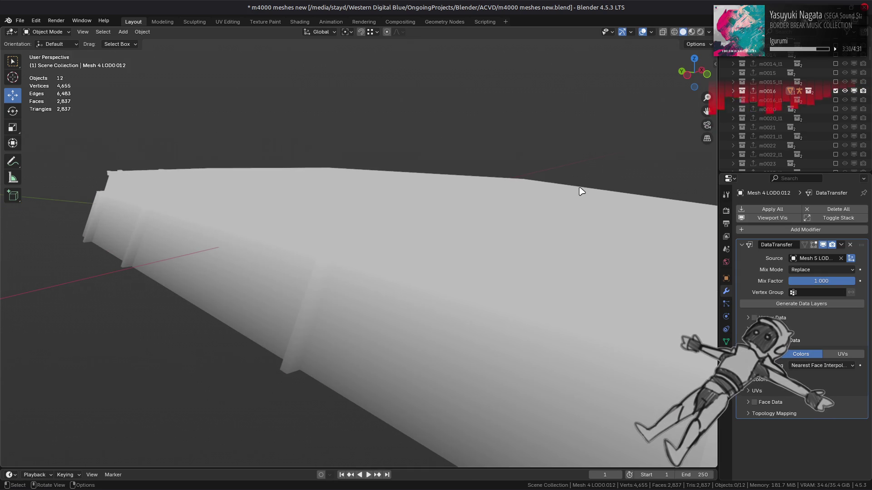
{"action": "left_click", "coordinate": [691, 32]}
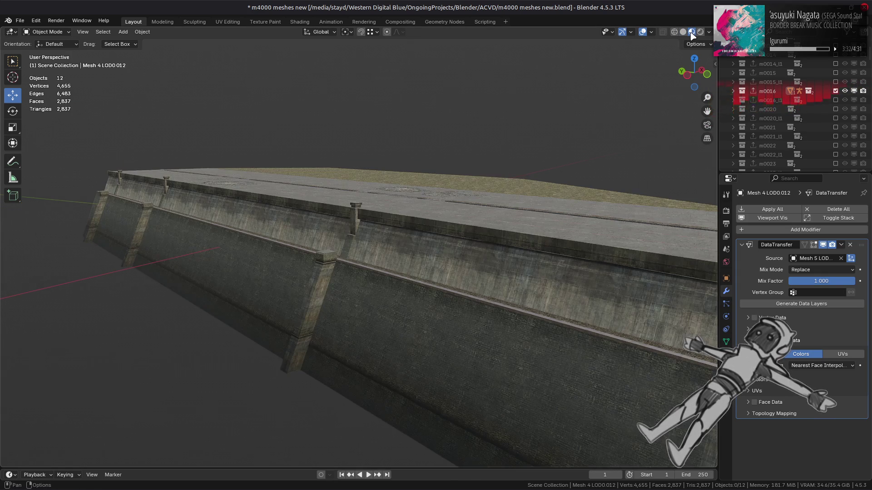
{"action": "left_click", "coordinate": [822, 245]}
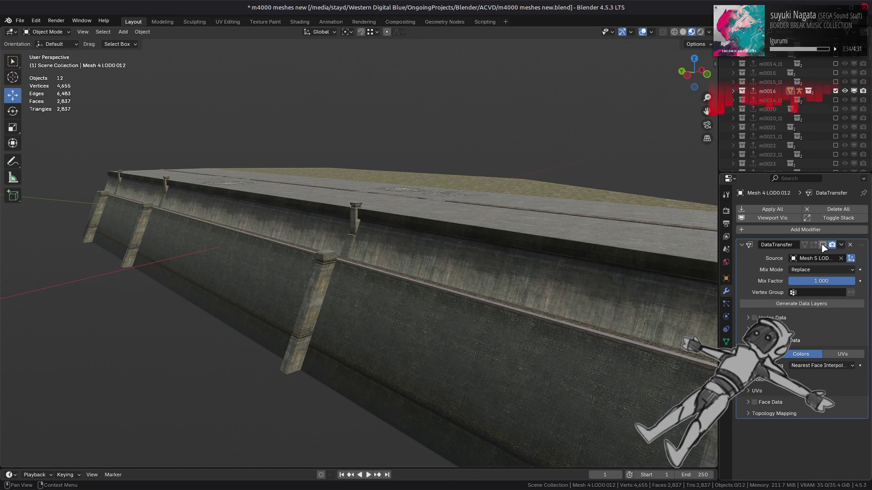
{"action": "left_click", "coordinate": [823, 246]}
{"action": "left_click", "coordinate": [823, 245]}
{"action": "left_click", "coordinate": [822, 245]}
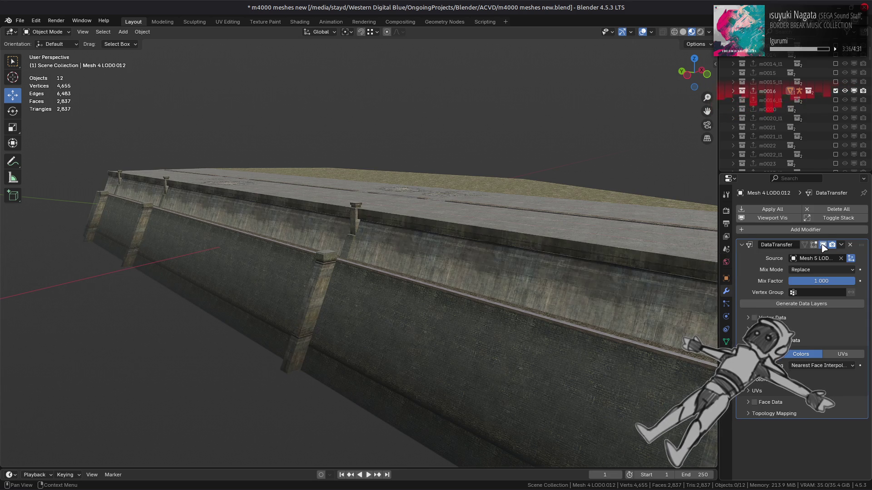
{"action": "left_click", "coordinate": [822, 245]}
{"action": "left_click", "coordinate": [823, 245]}
{"action": "left_click", "coordinate": [823, 245]}
{"action": "left_click", "coordinate": [823, 245]}
{"action": "left_click", "coordinate": [822, 245]}
{"action": "left_click", "coordinate": [823, 245]}
{"action": "left_click", "coordinate": [822, 245]}
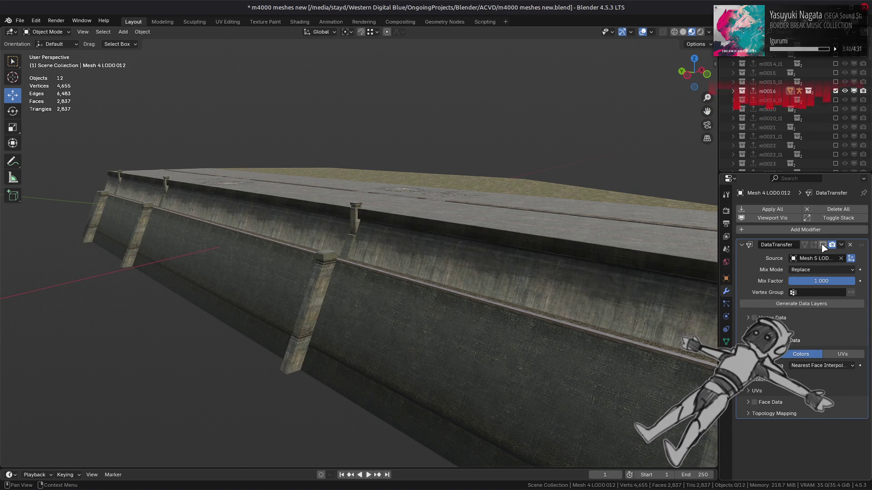
{"action": "left_click", "coordinate": [823, 245]}
Recheck in Solid shading, leave DataTransfer enabled in Material Preview, and select the grass strip mesh
{"action": "left_click", "coordinate": [684, 32]}
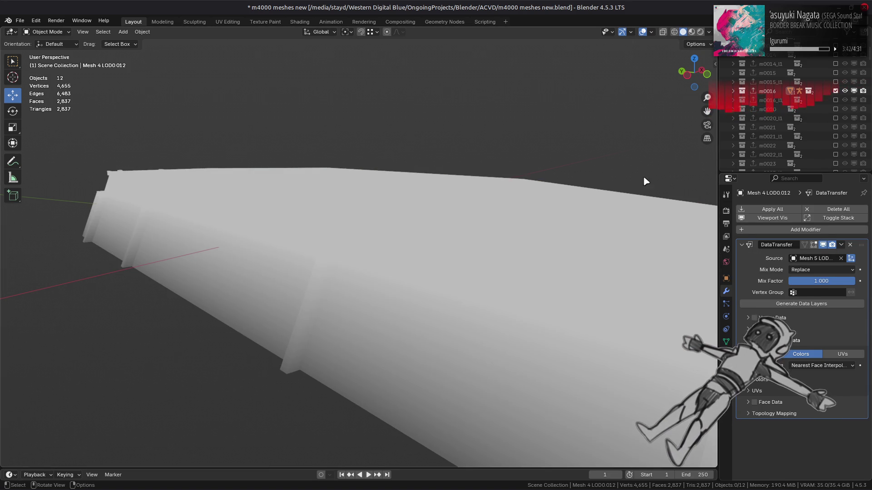
{"action": "left_click", "coordinate": [823, 245]}
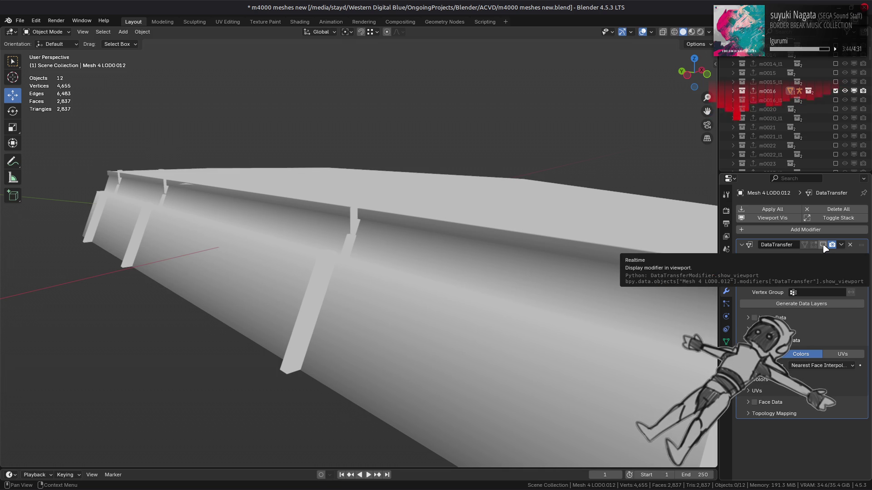
{"action": "middle_click_drag", "start_coordinate": [663, 261], "coordinate": [644, 251]}
{"action": "left_click", "coordinate": [822, 244]}
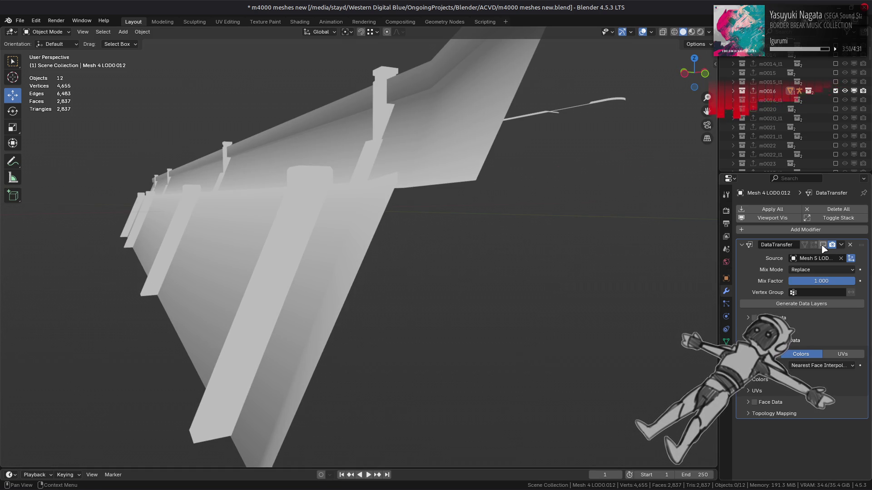
{"action": "left_click", "coordinate": [692, 32]}
{"action": "mouse_move", "coordinate": [568, 174]}
{"action": "middle_mouse_down"}
{"action": "mouse_move", "coordinate": [603, 194]}
{"action": "mouse_move", "coordinate": [609, 210]}
{"action": "middle_mouse_up"}
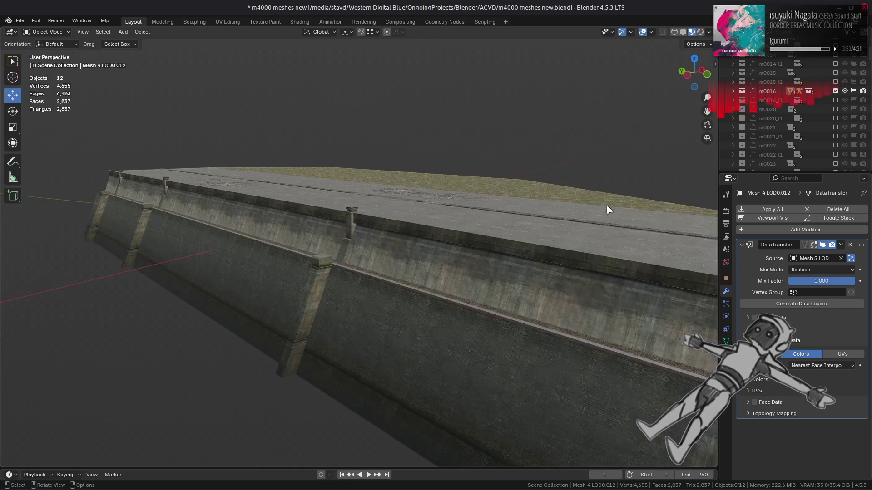
{"action": "left_click", "coordinate": [823, 245]}
{"action": "left_click", "coordinate": [822, 245]}
{"action": "left_click", "coordinate": [823, 245]}
{"action": "left_click", "coordinate": [823, 245]}
{"action": "left_click", "coordinate": [823, 246]}
{"action": "left_click", "coordinate": [823, 245]}
{"action": "middle_click_drag", "start_coordinate": [542, 256], "coordinate": [550, 281]}
{"action": "left_click", "coordinate": [550, 282]}
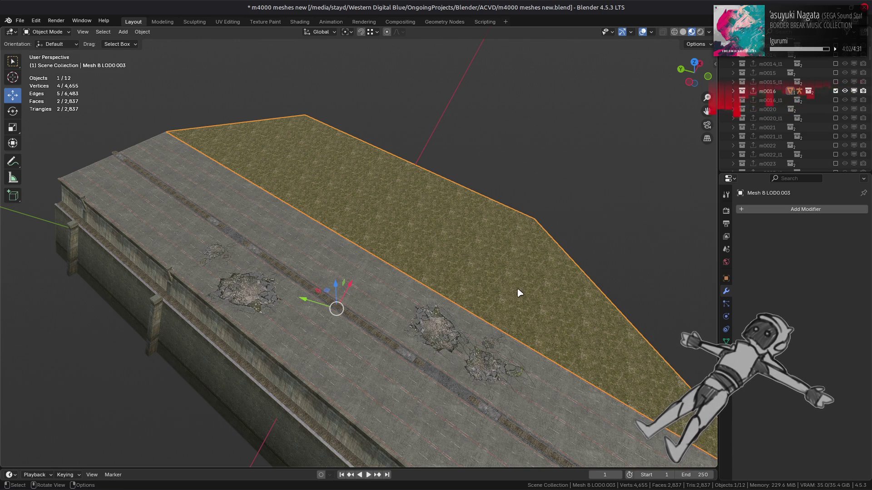
{"action": "key", "text": "Tab"}
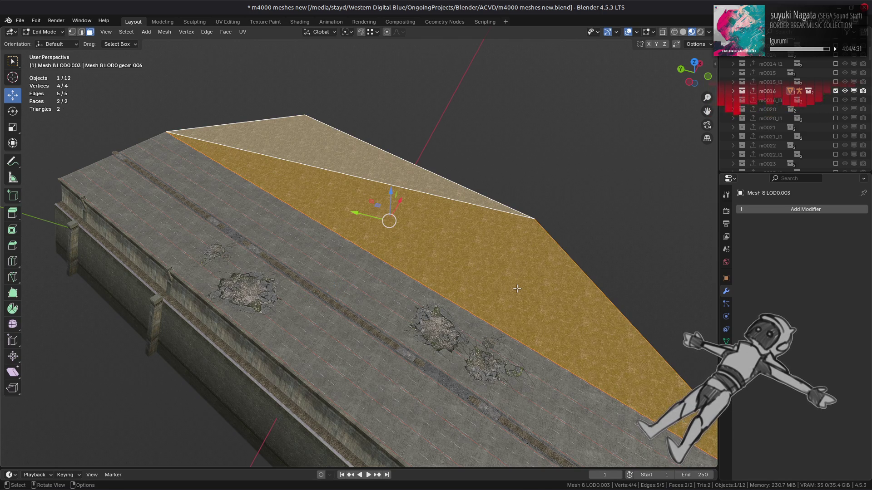
{"action": "mouse_move", "coordinate": [517, 289]}
{"action": "middle_mouse_down"}
{"action": "mouse_move", "coordinate": [526, 327]}
{"action": "mouse_move", "coordinate": [514, 302]}
{"action": "middle_mouse_up"}
{"action": "key", "text": "Tab"}
{"action": "key", "text": "alt+a"}
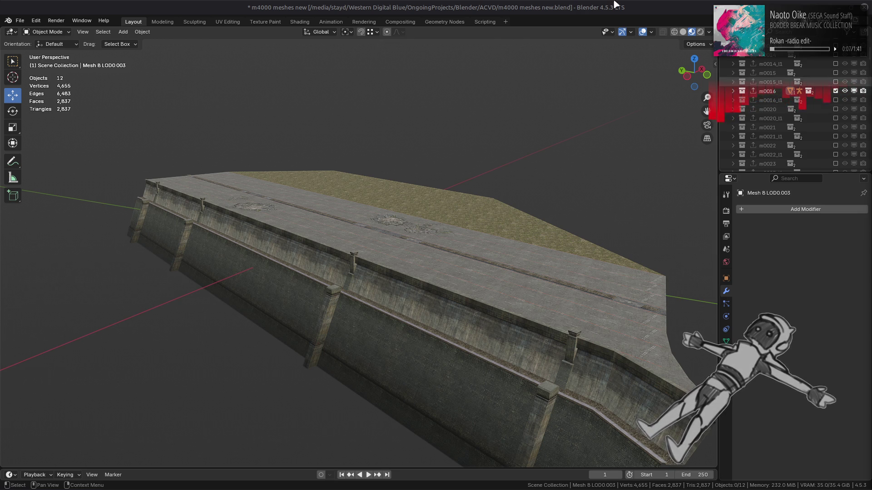
Swap the m0016 collection for m0015, check it in Solid and Material Preview, and frame the bridge mesh
{"action": "left_click", "coordinate": [836, 91]}
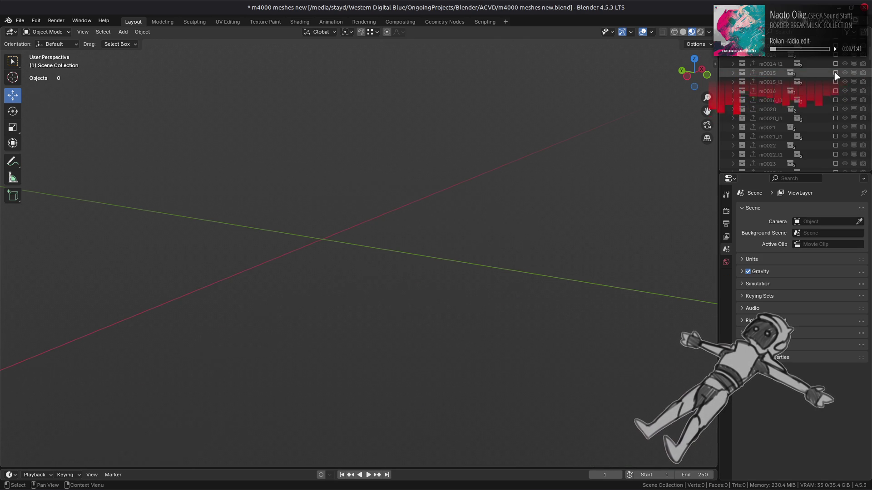
{"action": "left_click", "coordinate": [835, 73]}
{"action": "middle_click_drag", "start_coordinate": [414, 215], "coordinate": [440, 208]}
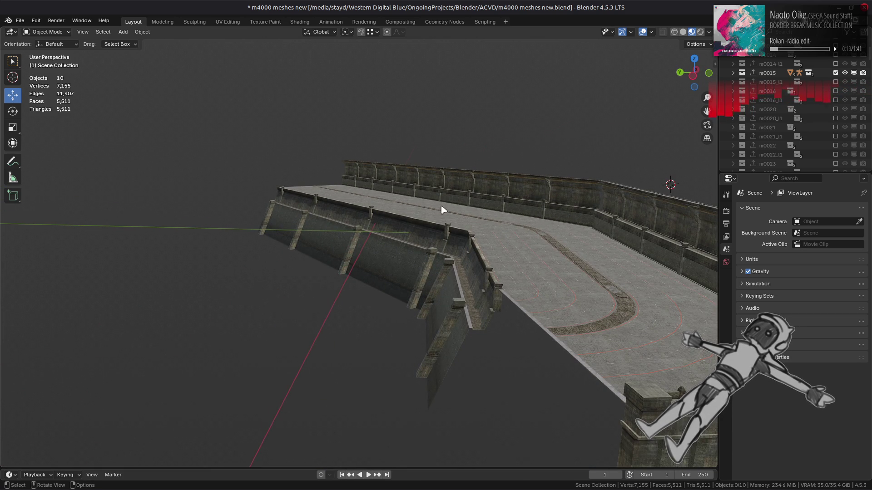
{"action": "left_click", "coordinate": [683, 32]}
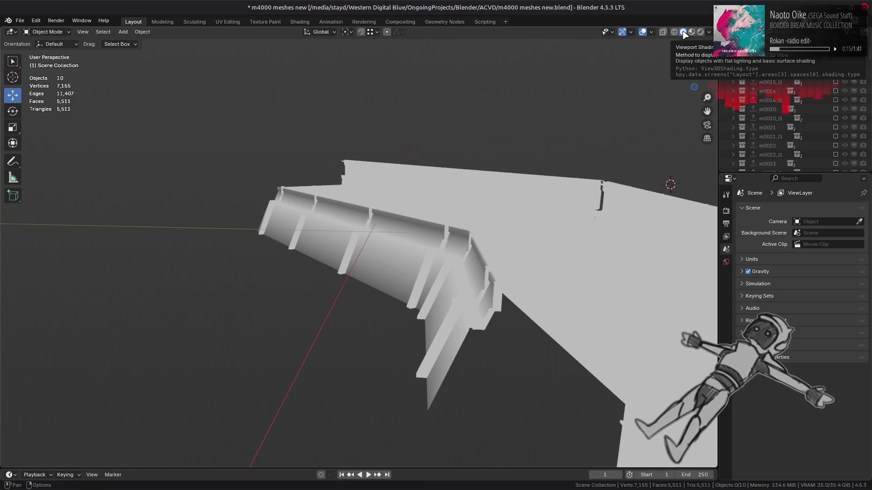
{"action": "left_click", "coordinate": [692, 32]}
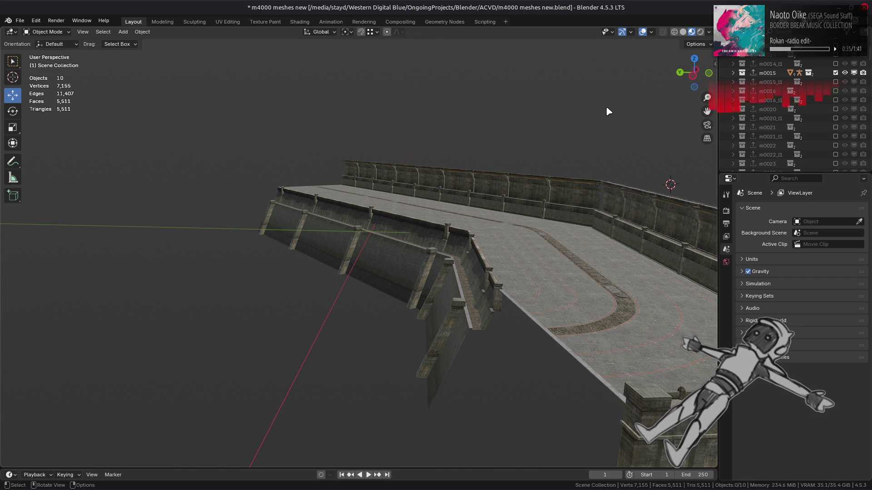
{"action": "left_click", "coordinate": [454, 253]}
{"action": "key", "text": "KP_Decimal"}
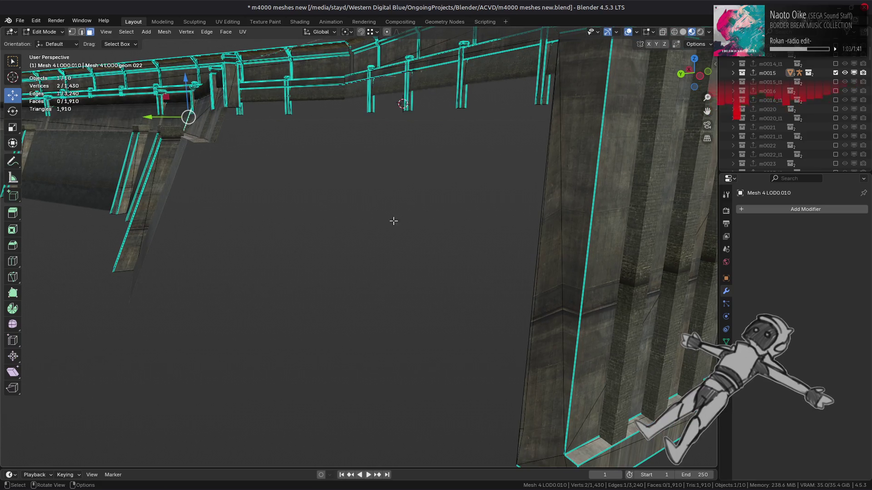
{"action": "middle_click_drag", "start_coordinate": [454, 252], "coordinate": [549, 324]}
{"action": "scroll", "coordinate": [549, 324], "scroll_direction": "down", "scroll_amount": 5}
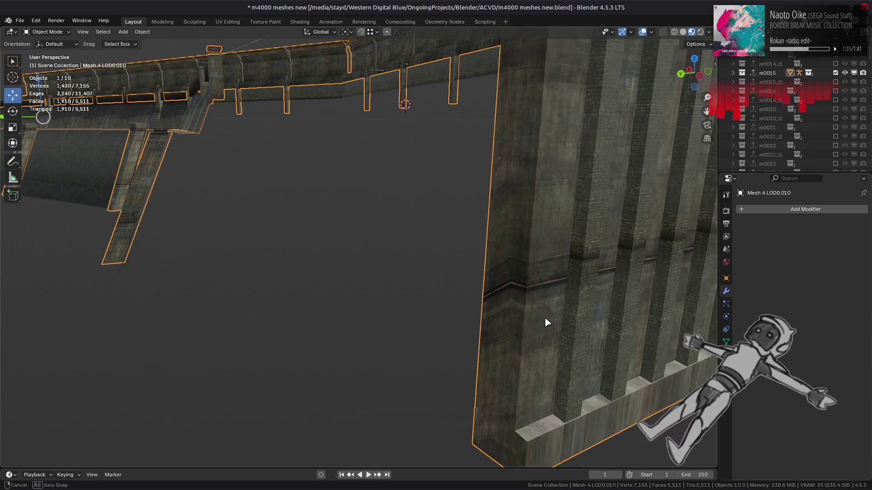
{"action": "key", "text": "Tab"}
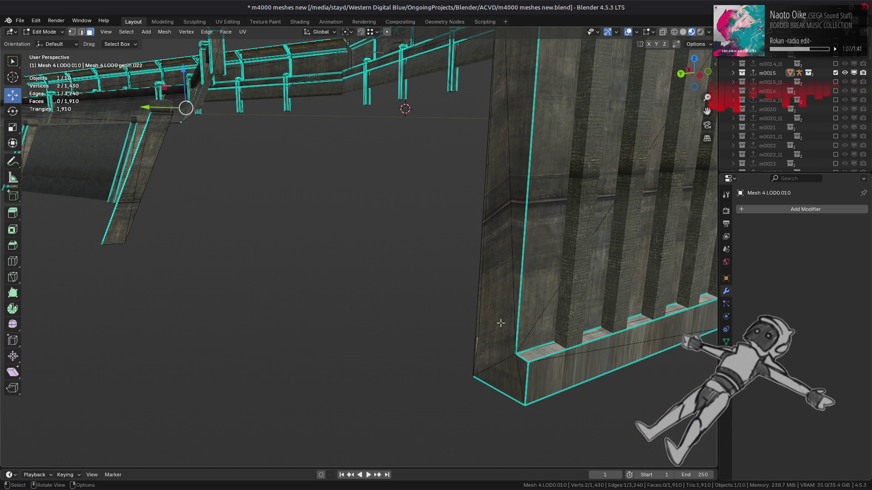
{"action": "left_click", "coordinate": [477, 338]}
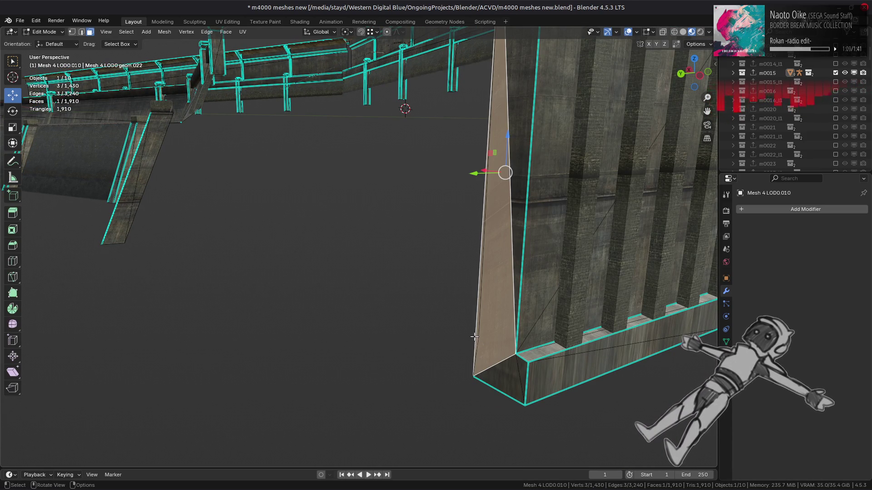
{"action": "key", "text": "KP_Decimal"}
{"action": "mouse_move", "coordinate": [399, 305]}
{"action": "middle_mouse_down"}
{"action": "mouse_move", "coordinate": [428, 264]}
{"action": "mouse_move", "coordinate": [407, 173]}
{"action": "mouse_move", "coordinate": [420, 212]}
{"action": "middle_mouse_up"}
{"action": "key", "text": "Tab"}
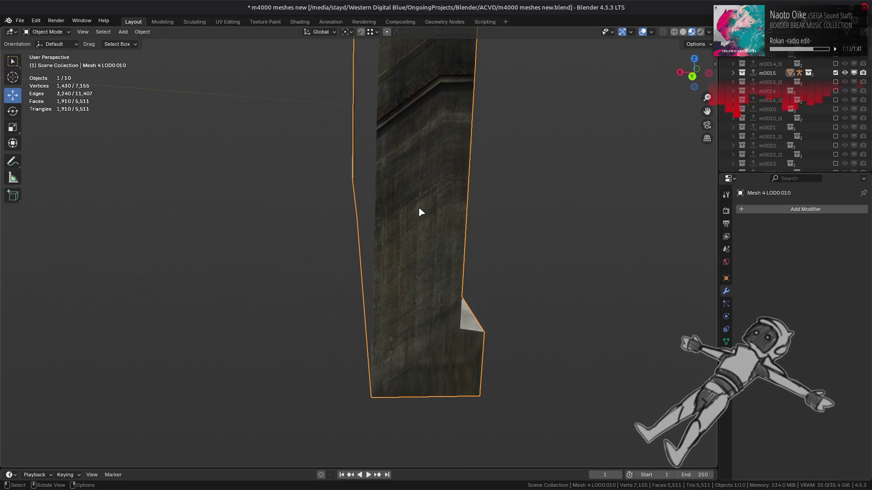
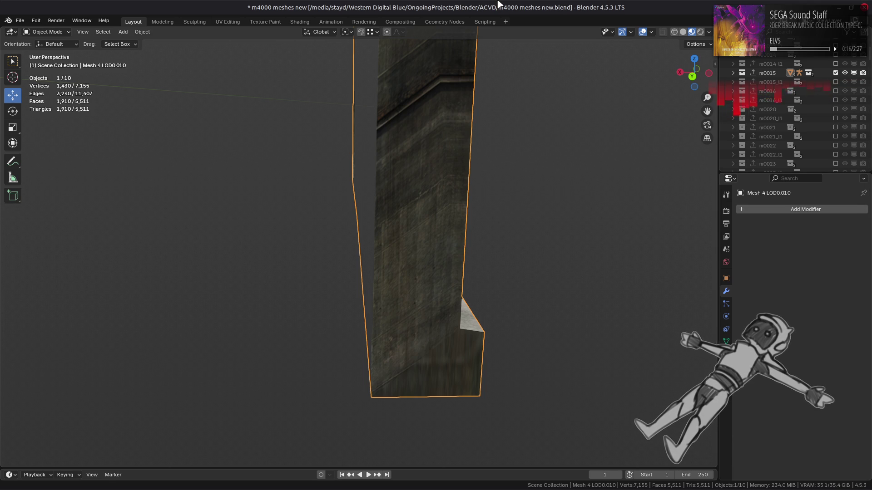
In Edit Mode, select the thin vertical sliver face at the wall edge and delete it
{"action": "key", "text": "Tab"}
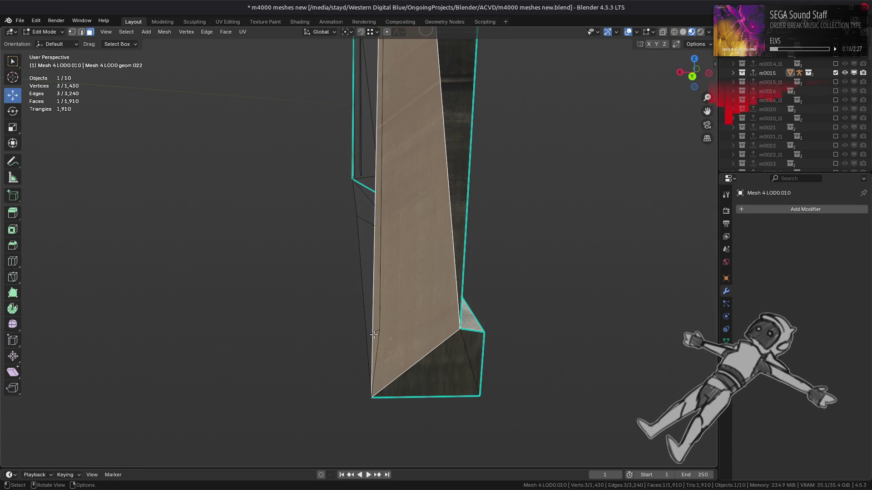
{"action": "left_click", "coordinate": [373, 329]}
{"action": "left_click", "coordinate": [373, 330]}
{"action": "left_click", "coordinate": [373, 334]}
{"action": "left_click", "coordinate": [373, 340]}
{"action": "left_click", "coordinate": [373, 341]}
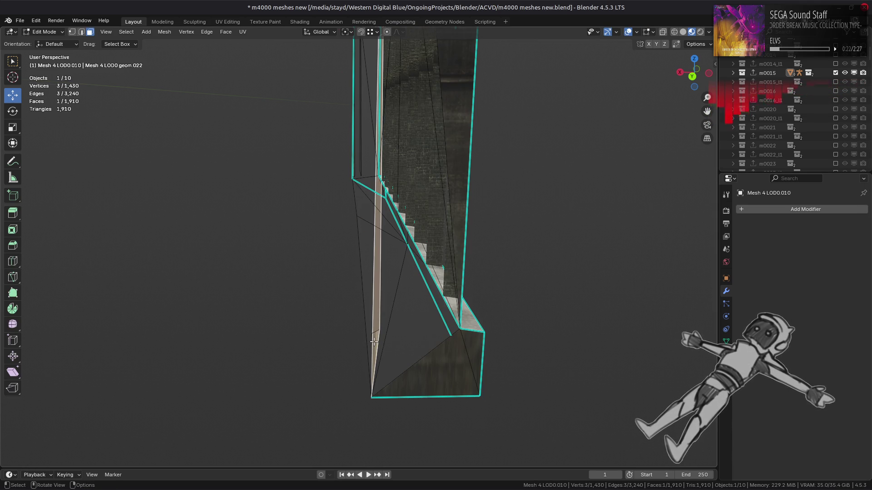
{"action": "key", "text": "KP_Decimal"}
{"action": "key", "text": "ctrl+f"}
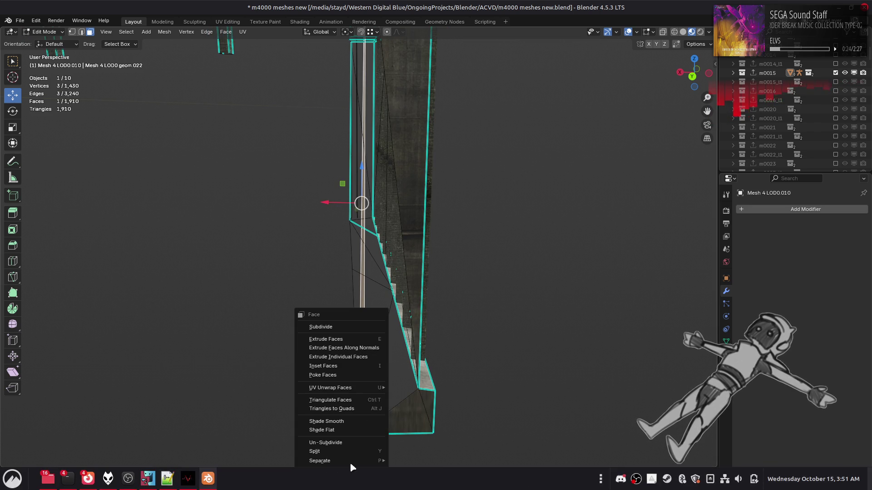
{"action": "left_click", "coordinate": [343, 477]}
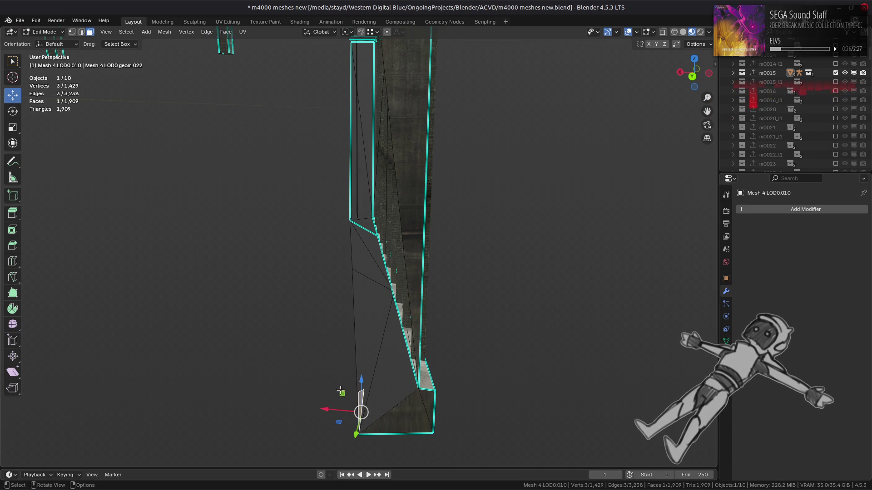
Delete another degenerate face, then reveal hidden faces with Alt+H and frame them
{"action": "right_click", "coordinate": [344, 391]}
{"action": "left_click", "coordinate": [342, 390]}
{"action": "key", "text": "alt+h"}
{"action": "key", "text": "KP_Decimal"}
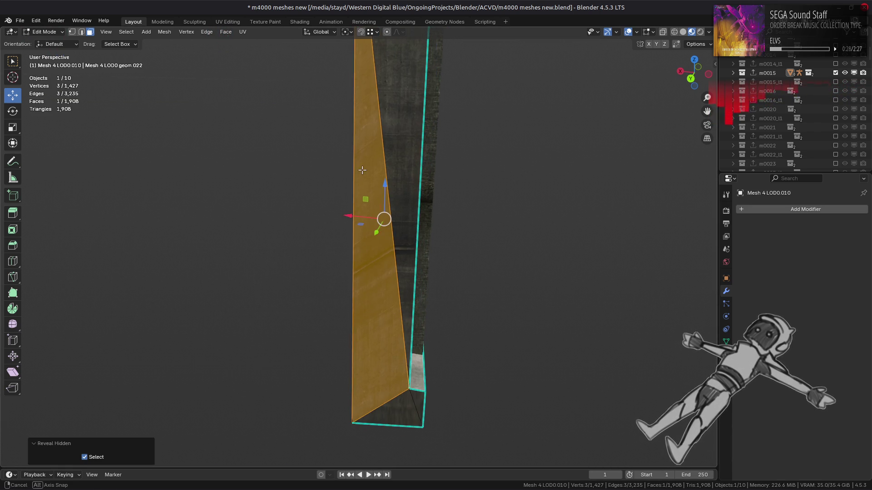
{"action": "scroll", "coordinate": [377, 205], "scroll_direction": "down", "scroll_amount": 5}
Hide the triangular side face and delete the stray edge behind it
{"action": "left_click", "coordinate": [500, 239]}
{"action": "mouse_move", "coordinate": [511, 234]}
{"action": "middle_mouse_down"}
{"action": "mouse_move", "coordinate": [395, 216]}
{"action": "mouse_move", "coordinate": [373, 290]}
{"action": "middle_mouse_up"}
{"action": "left_click", "coordinate": [372, 290]}
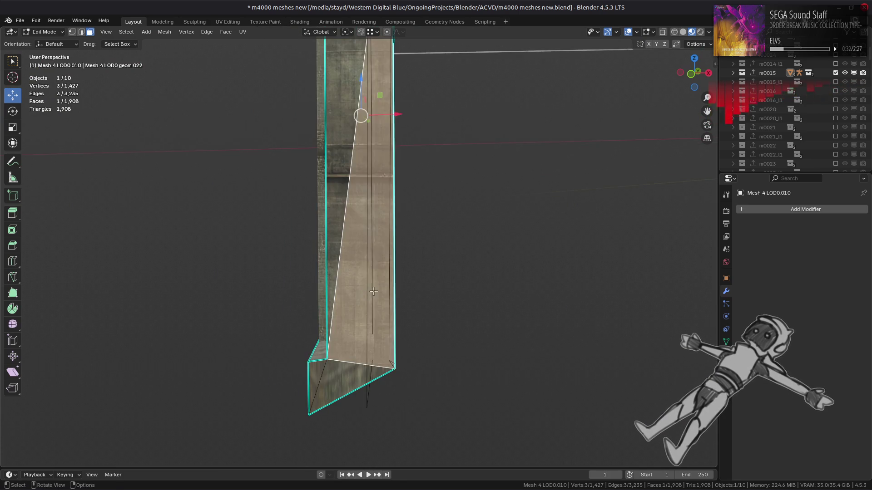
{"action": "scroll", "coordinate": [372, 290], "scroll_direction": "up", "scroll_amount": 2, "text": "ctrl"}
{"action": "scroll", "coordinate": [382, 327], "scroll_direction": "up", "scroll_amount": 1, "text": "ctrl"}
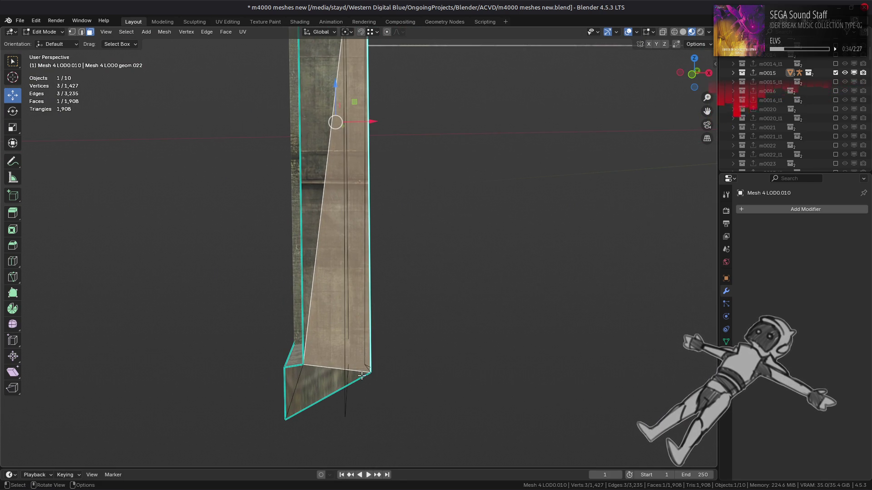
{"action": "key", "text": "h"}
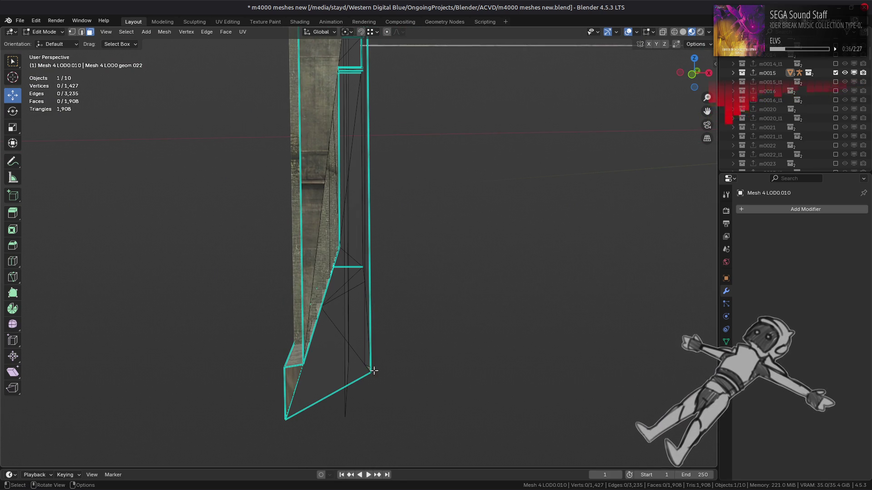
{"action": "left_click", "coordinate": [391, 366]}
{"action": "key", "text": "x"}
{"action": "left_click", "coordinate": [391, 366]}
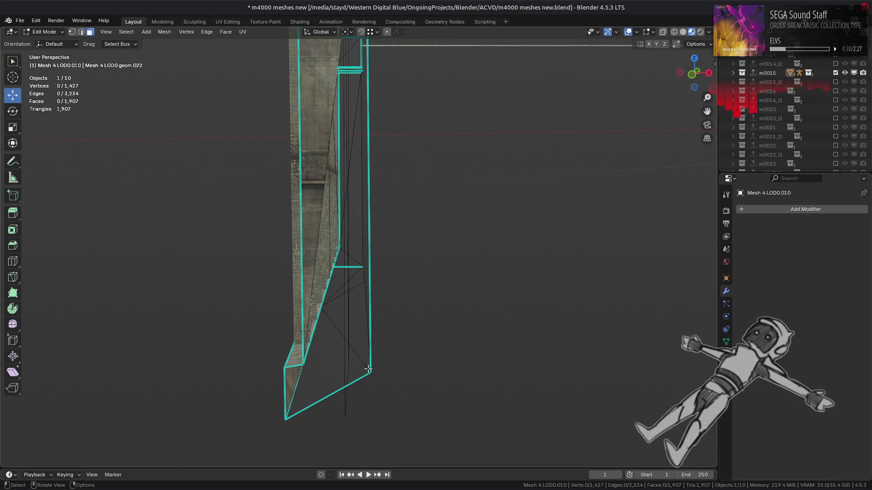
Reveal the hidden triangular face and orbit to check the wall's side and top
{"action": "right_click", "coordinate": [401, 364]}
{"action": "key", "text": "Escape"}
{"action": "scroll", "coordinate": [400, 364], "scroll_direction": "up", "scroll_amount": 3, "text": "shift"}
{"action": "key", "text": "alt+h"}
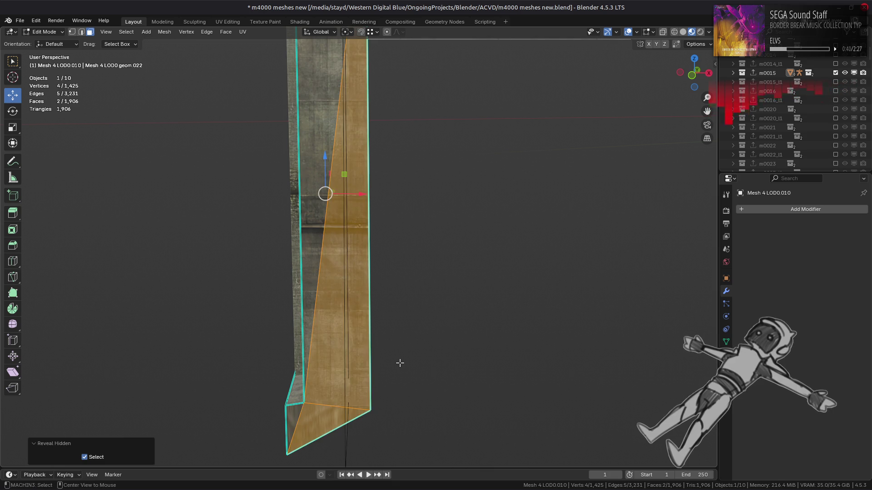
{"action": "middle_click_drag", "start_coordinate": [399, 363], "coordinate": [419, 350], "text": "shift"}
{"action": "left_click", "coordinate": [403, 250]}
{"action": "middle_click_drag", "start_coordinate": [404, 249], "coordinate": [413, 268]}
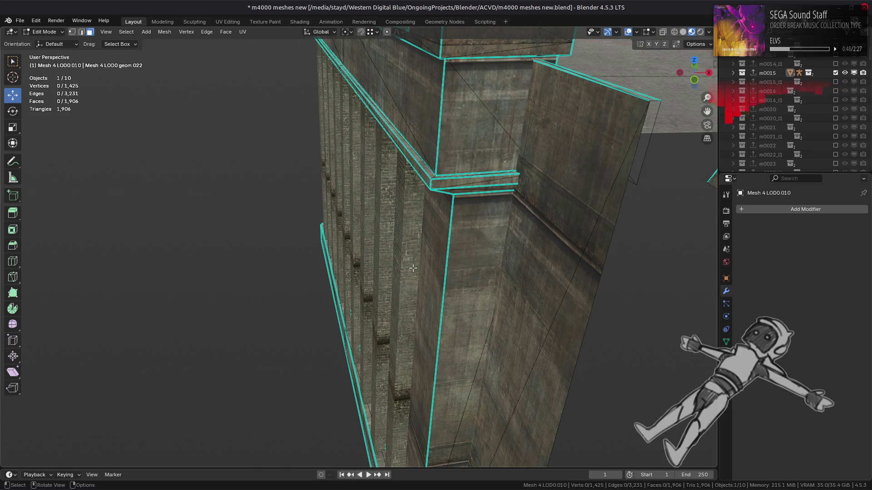
In edge select mode, rotate the diagonal edge at the wall's lower corner counter-clockwise
{"action": "scroll", "coordinate": [409, 239], "scroll_direction": "down", "scroll_amount": 3}
{"action": "mouse_move", "coordinate": [408, 239]}
{"action": "middle_mouse_down"}
{"action": "mouse_move", "coordinate": [416, 234]}
{"action": "mouse_move", "coordinate": [386, 263]}
{"action": "mouse_move", "coordinate": [421, 254]}
{"action": "mouse_move", "coordinate": [430, 232]}
{"action": "mouse_move", "coordinate": [380, 196]}
{"action": "mouse_move", "coordinate": [422, 340]}
{"action": "mouse_move", "coordinate": [433, 339]}
{"action": "mouse_move", "coordinate": [442, 320]}
{"action": "mouse_move", "coordinate": [436, 307]}
{"action": "mouse_move", "coordinate": [347, 331]}
{"action": "middle_mouse_up"}
{"action": "scroll", "coordinate": [386, 263], "scroll_direction": "up", "scroll_amount": 3}
{"action": "key", "text": "2"}
{"action": "left_click", "coordinate": [185, 363]}
{"action": "left_click", "coordinate": [207, 31]}
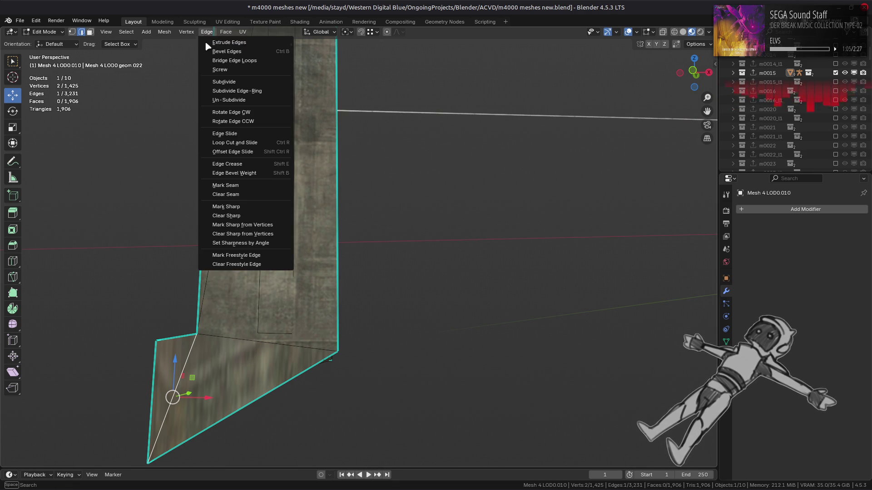
{"action": "left_click", "coordinate": [253, 121]}
Recheck the wall mesh in Edit Mode, then return to Object Mode and deselect everything
{"action": "key", "text": "Tab"}
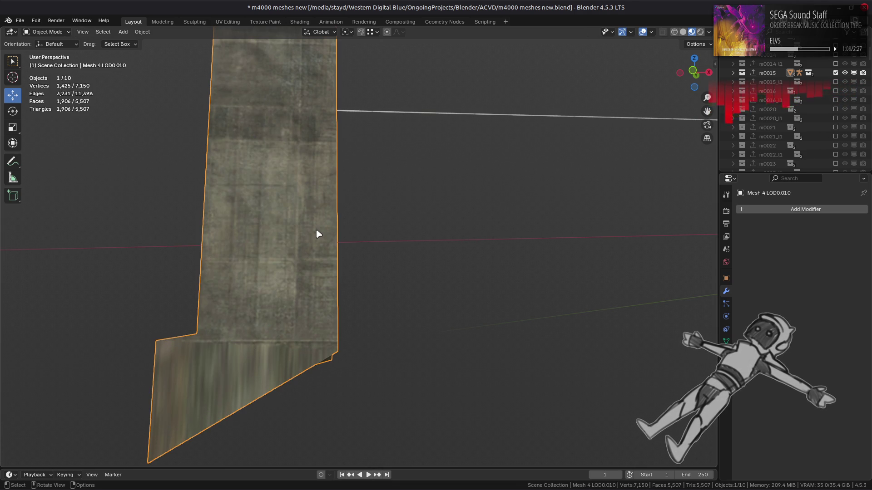
{"action": "key", "text": "Tab"}
{"action": "left_click", "coordinate": [171, 397]}
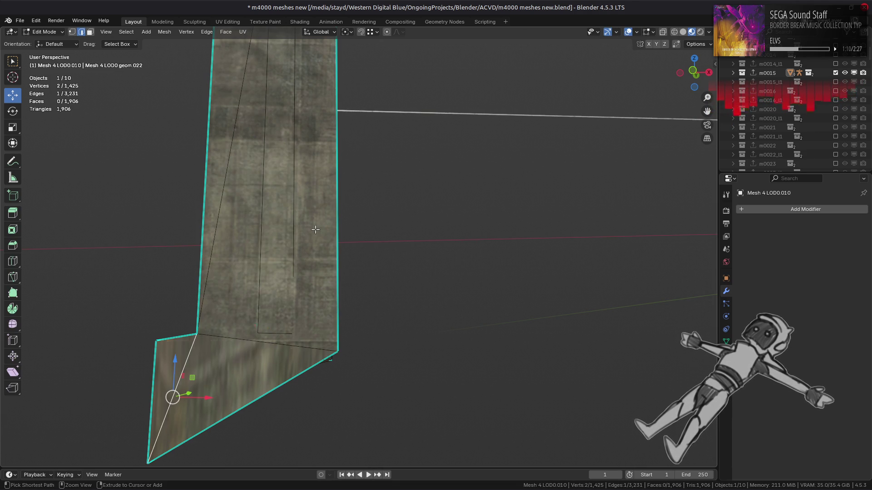
{"action": "key", "text": "Tab"}
{"action": "mouse_move", "coordinate": [288, 243]}
{"action": "middle_mouse_down"}
{"action": "mouse_move", "coordinate": [321, 260]}
{"action": "mouse_move", "coordinate": [371, 253]}
{"action": "mouse_move", "coordinate": [445, 268]}
{"action": "mouse_move", "coordinate": [425, 257]}
{"action": "middle_mouse_up"}
{"action": "scroll", "coordinate": [401, 264], "scroll_direction": "down", "scroll_amount": 5}
{"action": "key", "text": "alt+a"}
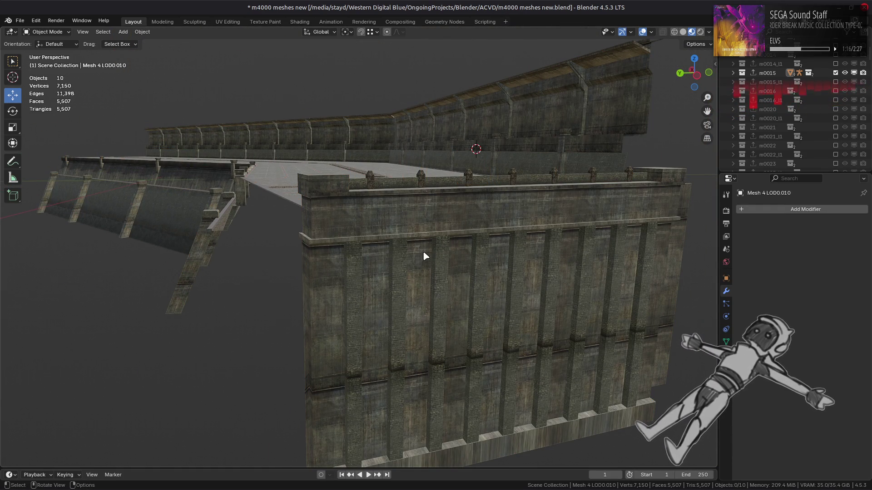
Switch the viewport to Solid shading and orbit low over the dam's road deck
{"action": "mouse_move", "coordinate": [424, 249]}
{"action": "middle_mouse_down"}
{"action": "mouse_move", "coordinate": [391, 268]}
{"action": "mouse_move", "coordinate": [470, 286]}
{"action": "middle_mouse_up"}
{"action": "left_click", "coordinate": [682, 33]}
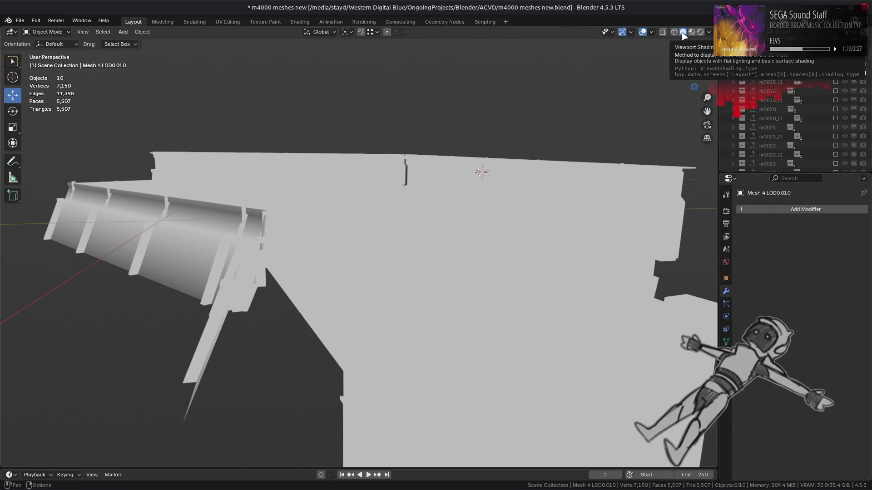
{"action": "mouse_move", "coordinate": [500, 104]}
{"action": "middle_mouse_down"}
{"action": "mouse_move", "coordinate": [366, 202]}
{"action": "mouse_move", "coordinate": [421, 220]}
{"action": "mouse_move", "coordinate": [436, 214]}
{"action": "middle_mouse_up"}
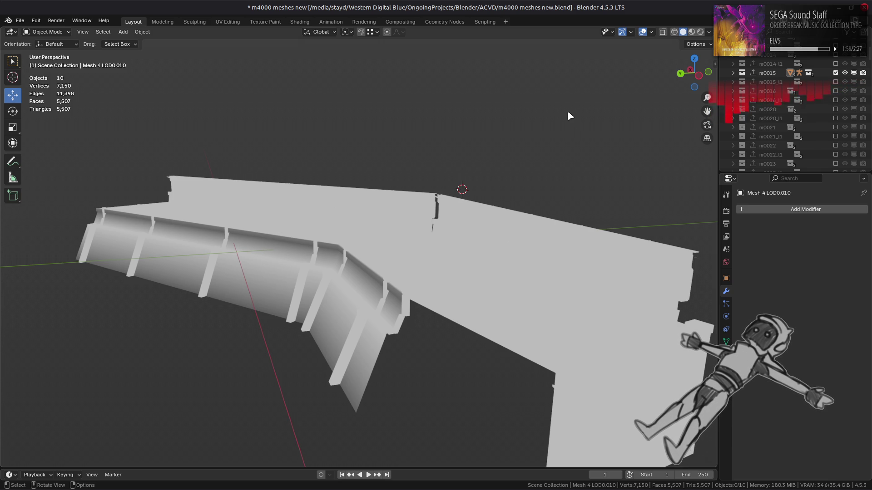
Switch the viewport back to Material Preview and select a bridge mesh
{"action": "left_click", "coordinate": [691, 32]}
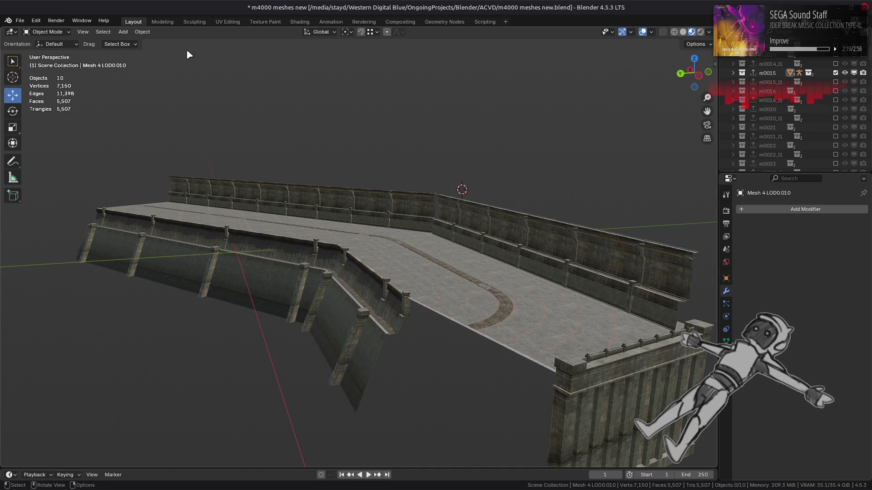
{"action": "left_click", "coordinate": [312, 233]}
Save m4000 meshes new.blend and browse the Open dialog to ACVD/OBJ in thumbnail view
{"action": "left_click", "coordinate": [191, 150]}
{"action": "key", "text": "ctrl+s"}
{"action": "left_click", "coordinate": [21, 19]}
{"action": "left_click", "coordinate": [25, 36]}
{"action": "double_click", "coordinate": [338, 135]}
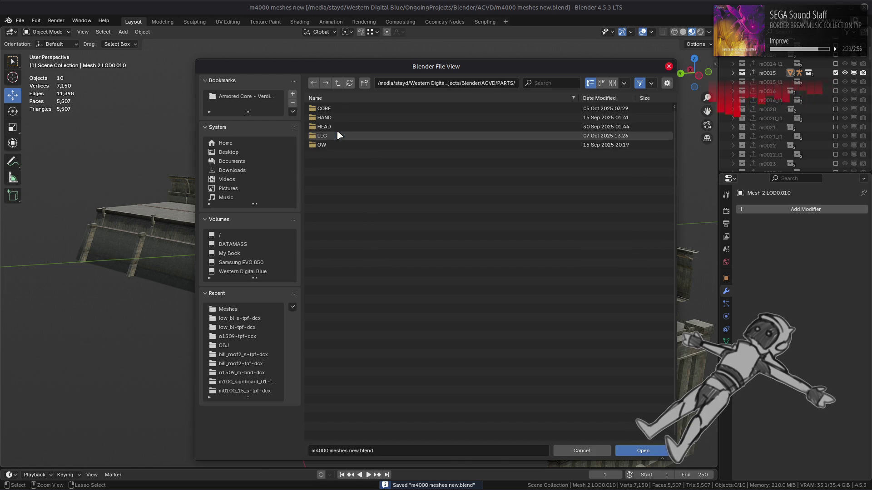
{"action": "left_click", "coordinate": [337, 82]}
{"action": "left_click", "coordinate": [371, 128]}
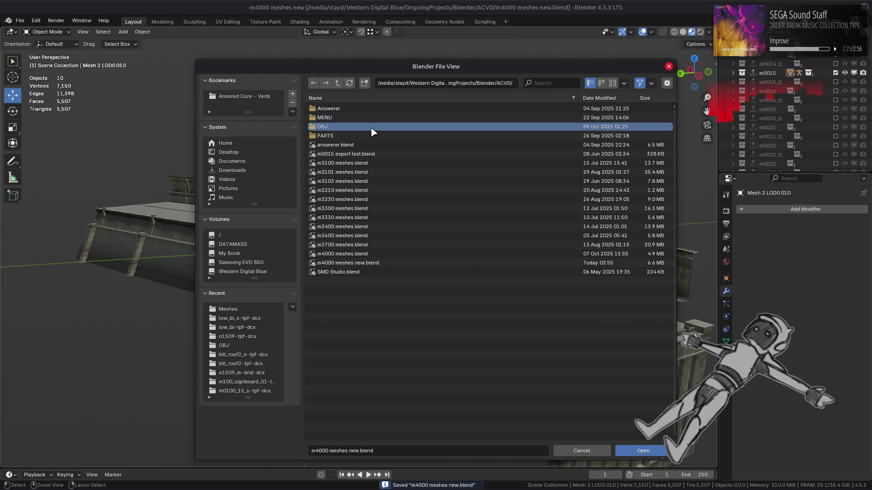
{"action": "double_click", "coordinate": [372, 129]}
{"action": "left_click", "coordinate": [613, 83]}
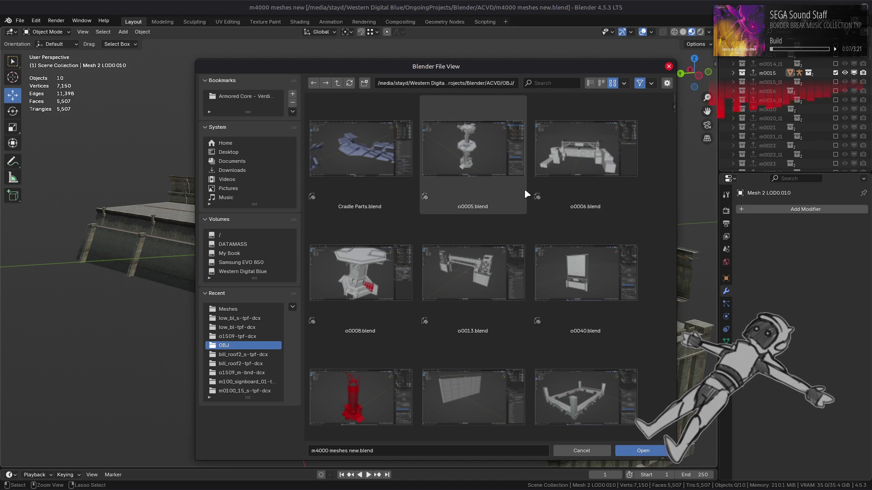
Scroll through the OBJ folder's .blend thumbnails and cancel without opening any file
{"action": "scroll", "coordinate": [522, 191], "scroll_direction": "down", "scroll_amount": 2}
{"action": "scroll", "coordinate": [522, 191], "scroll_direction": "down", "scroll_amount": 3}
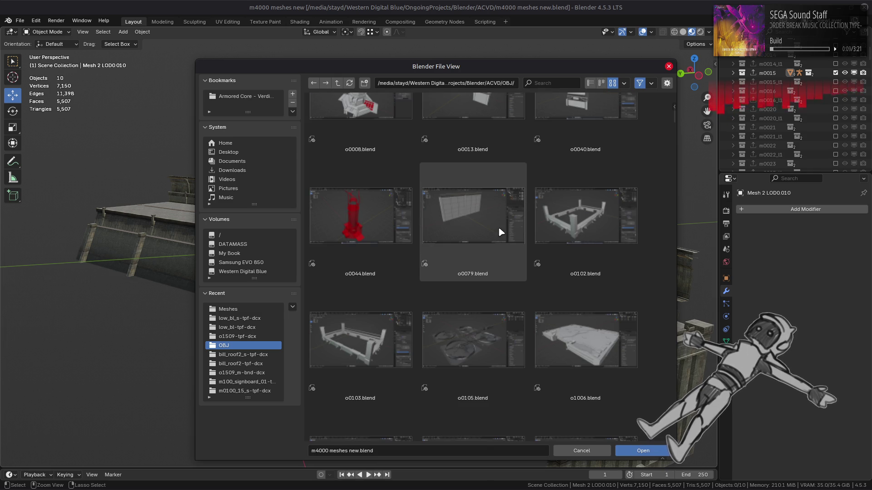
{"action": "scroll", "coordinate": [497, 227], "scroll_direction": "down", "scroll_amount": 2}
{"action": "scroll", "coordinate": [481, 219], "scroll_direction": "down", "scroll_amount": 5}
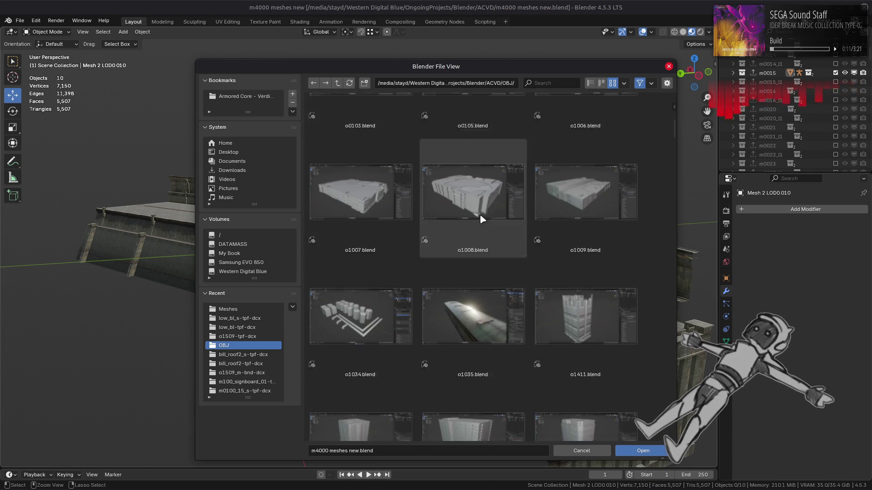
{"action": "scroll", "coordinate": [483, 219], "scroll_direction": "down", "scroll_amount": 6}
{"action": "scroll", "coordinate": [482, 220], "scroll_direction": "down", "scroll_amount": 12}
{"action": "scroll", "coordinate": [482, 219], "scroll_direction": "down", "scroll_amount": 5}
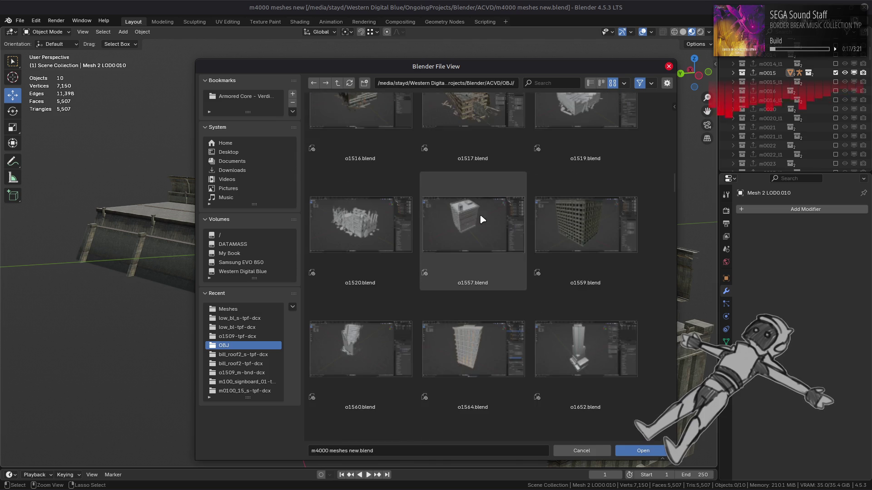
{"action": "scroll", "coordinate": [482, 219], "scroll_direction": "down", "scroll_amount": 5}
{"action": "scroll", "coordinate": [482, 219], "scroll_direction": "down", "scroll_amount": 10}
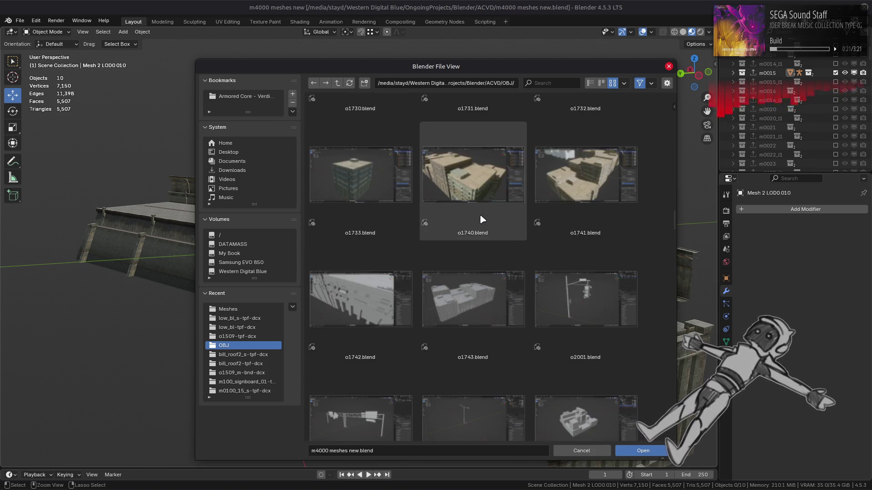
{"action": "scroll", "coordinate": [482, 220], "scroll_direction": "down", "scroll_amount": 3}
{"action": "scroll", "coordinate": [482, 219], "scroll_direction": "down", "scroll_amount": 3}
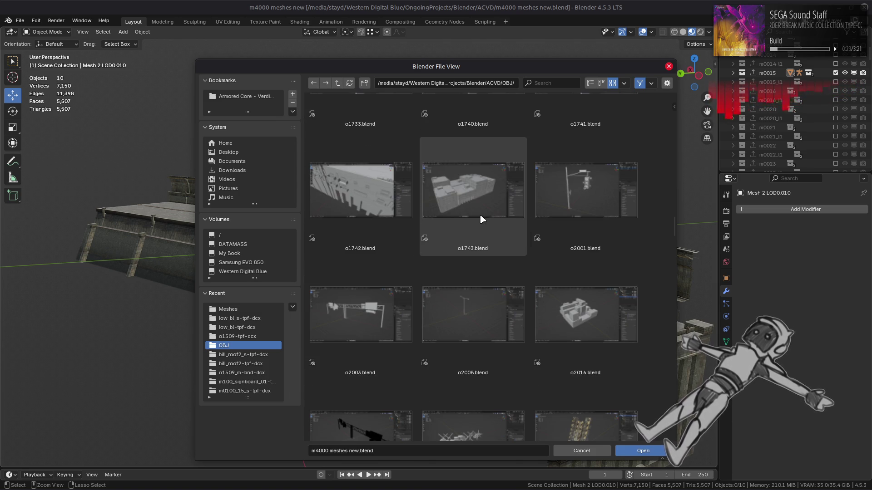
{"action": "scroll", "coordinate": [482, 219], "scroll_direction": "down", "scroll_amount": 2}
{"action": "scroll", "coordinate": [482, 220], "scroll_direction": "down", "scroll_amount": 2}
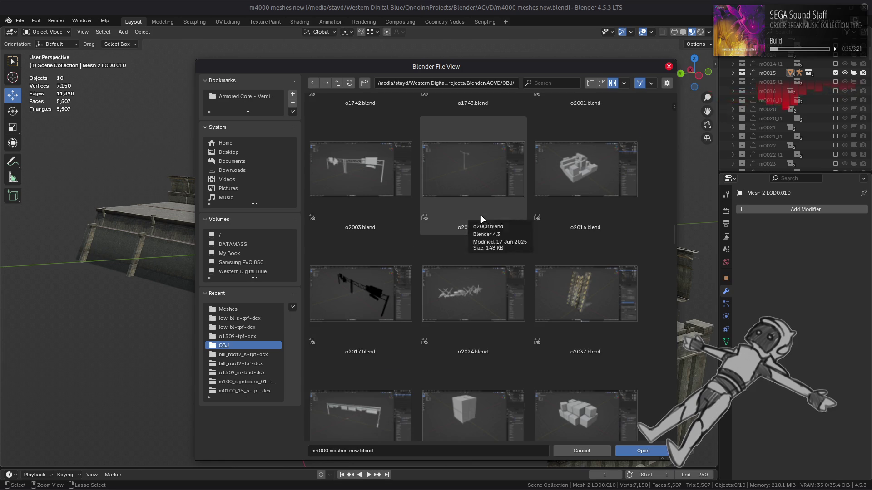
{"action": "scroll", "coordinate": [482, 220], "scroll_direction": "down", "scroll_amount": 6}
{"action": "scroll", "coordinate": [482, 219], "scroll_direction": "down", "scroll_amount": 3}
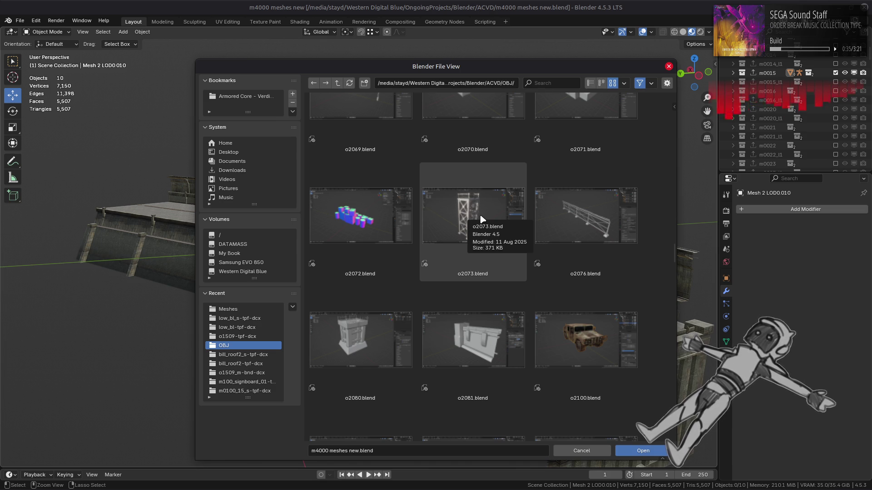
{"action": "left_click", "coordinate": [582, 450]}
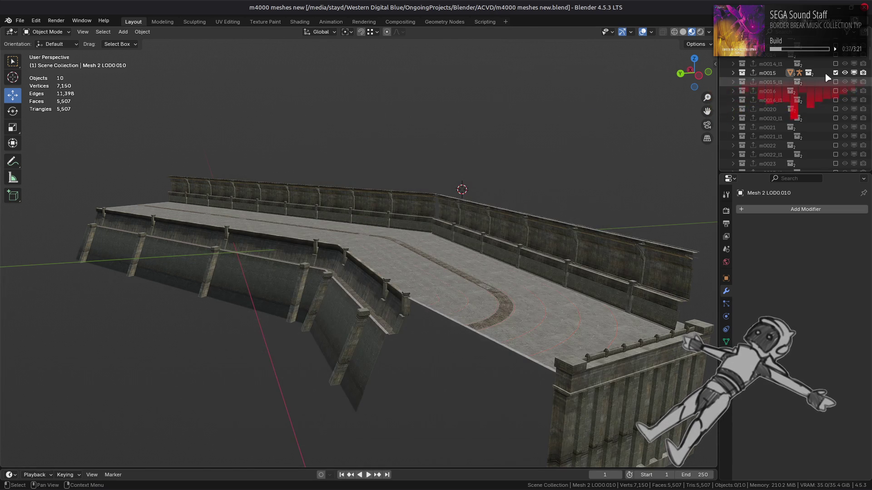
Swap the m0015 collection for m0020 and select the road mesh's Object Data properties
{"action": "left_click", "coordinate": [836, 73]}
{"action": "left_click", "coordinate": [836, 108]}
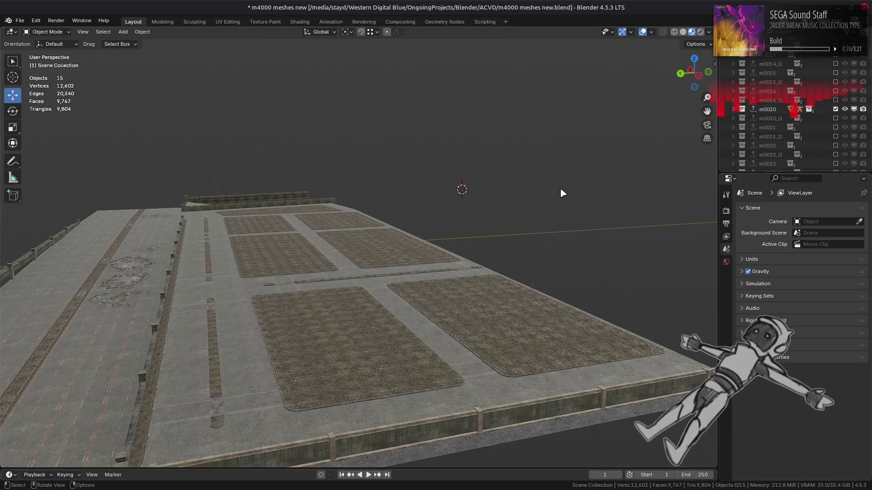
{"action": "mouse_move", "coordinate": [560, 199]}
{"action": "middle_mouse_down"}
{"action": "mouse_move", "coordinate": [535, 214]}
{"action": "mouse_move", "coordinate": [368, 248]}
{"action": "mouse_move", "coordinate": [409, 229]}
{"action": "mouse_move", "coordinate": [522, 325]}
{"action": "mouse_move", "coordinate": [502, 321]}
{"action": "mouse_move", "coordinate": [558, 324]}
{"action": "mouse_move", "coordinate": [348, 235]}
{"action": "middle_mouse_up"}
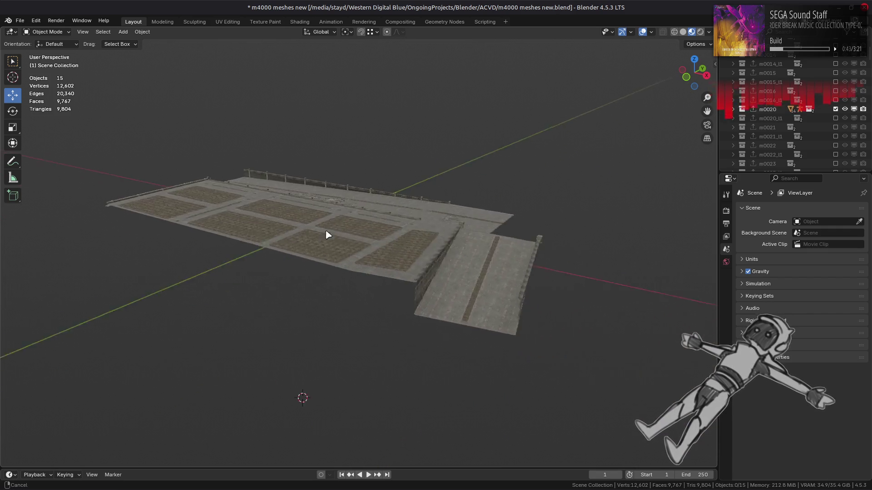
{"action": "scroll", "coordinate": [329, 235], "scroll_direction": "up", "scroll_amount": 6}
{"action": "left_click", "coordinate": [433, 279]}
{"action": "scroll", "coordinate": [433, 279], "scroll_direction": "down", "scroll_amount": 1}
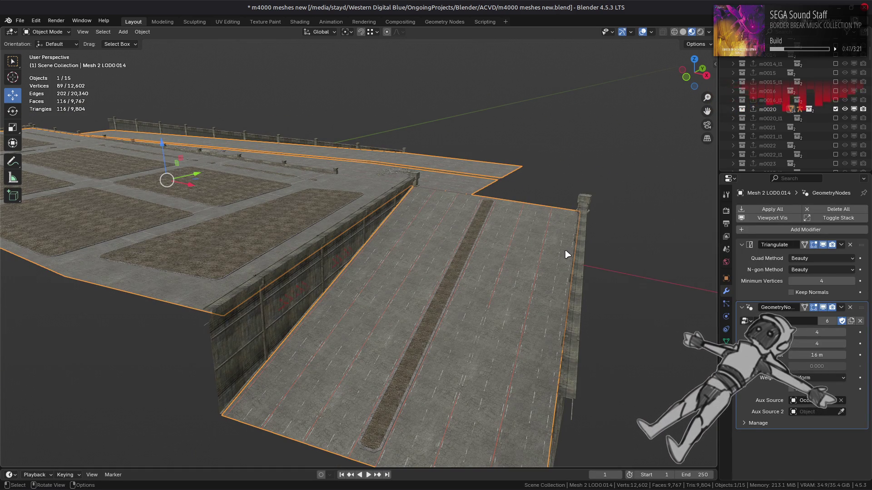
{"action": "left_click", "coordinate": [725, 342]}
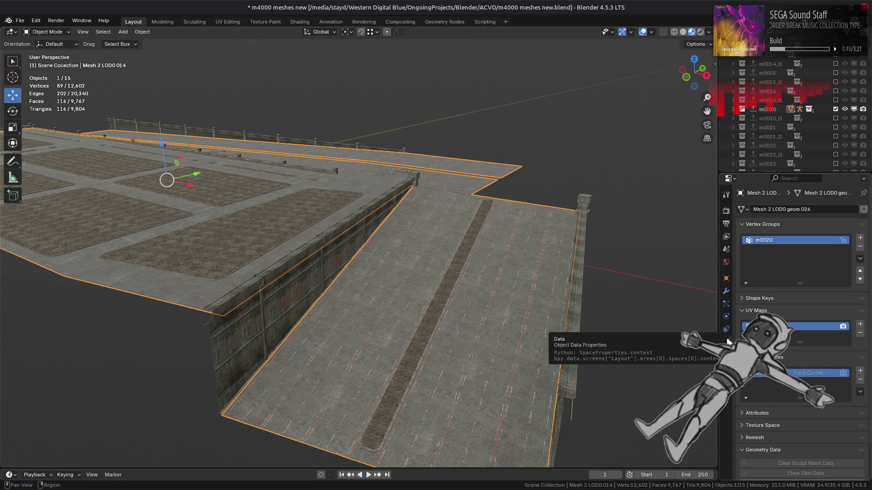
Add a black Face Corner Byte Color attribute named 'Extra' and switch to solid shading
{"action": "left_click", "coordinate": [860, 371]}
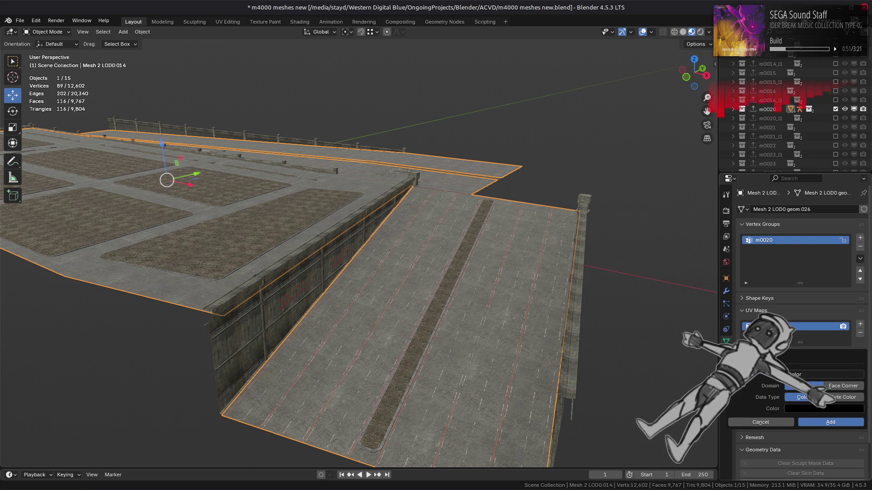
{"action": "left_click", "coordinate": [836, 375]}
{"action": "type", "text": "Extra"}
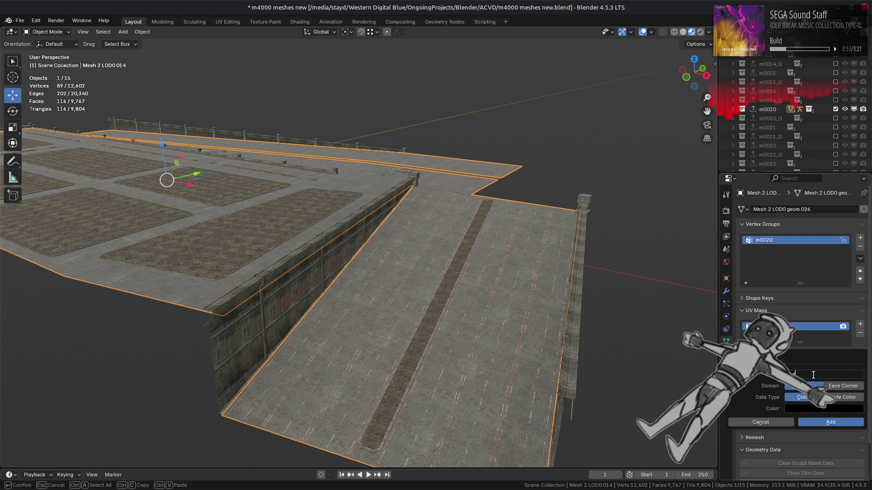
{"action": "key", "text": "Return"}
{"action": "left_click", "coordinate": [824, 408]}
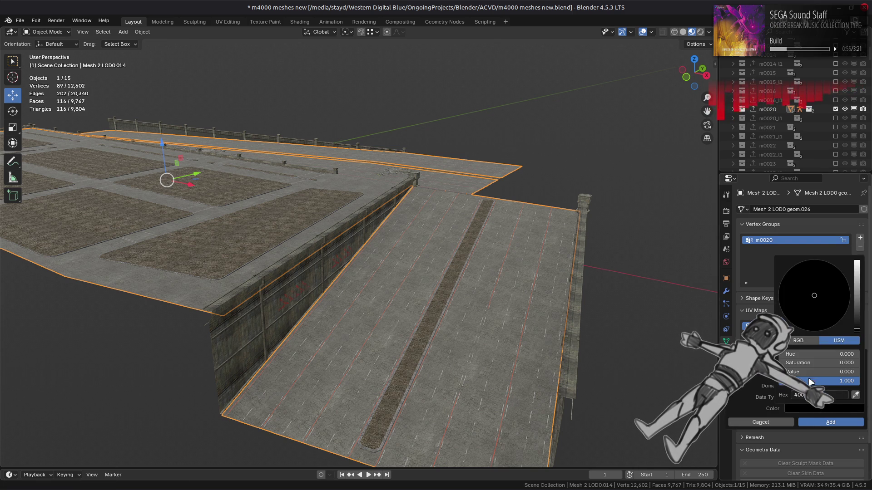
{"action": "left_click_drag", "start_coordinate": [804, 372], "coordinate": [858, 372]}
{"action": "left_click", "coordinate": [806, 342]}
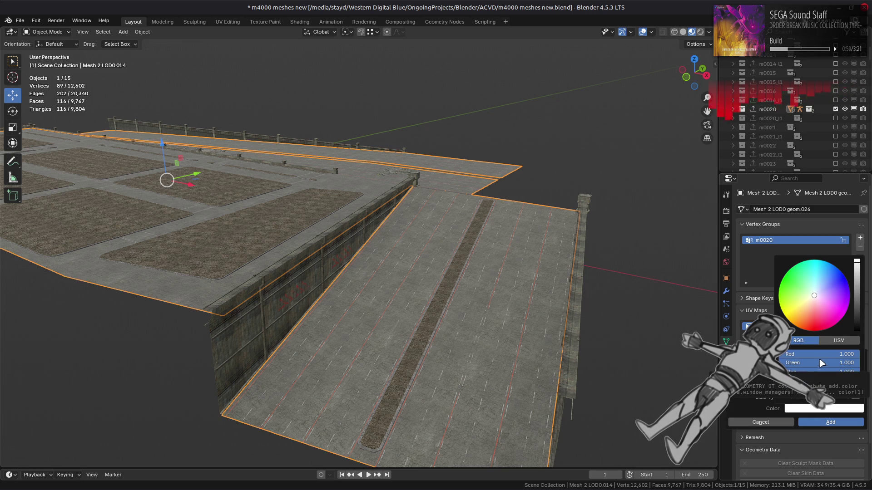
{"action": "left_click", "coordinate": [834, 341]}
{"action": "left_click_drag", "start_coordinate": [840, 372], "coordinate": [785, 371]}
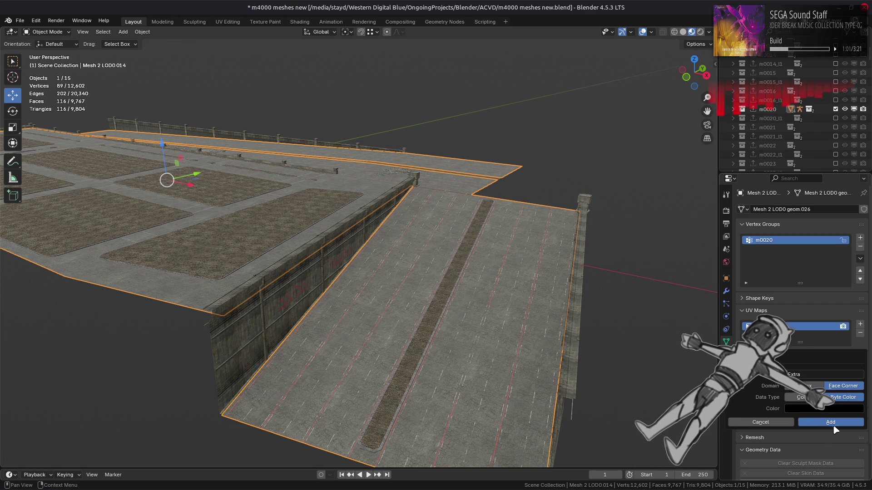
{"action": "left_click", "coordinate": [834, 424]}
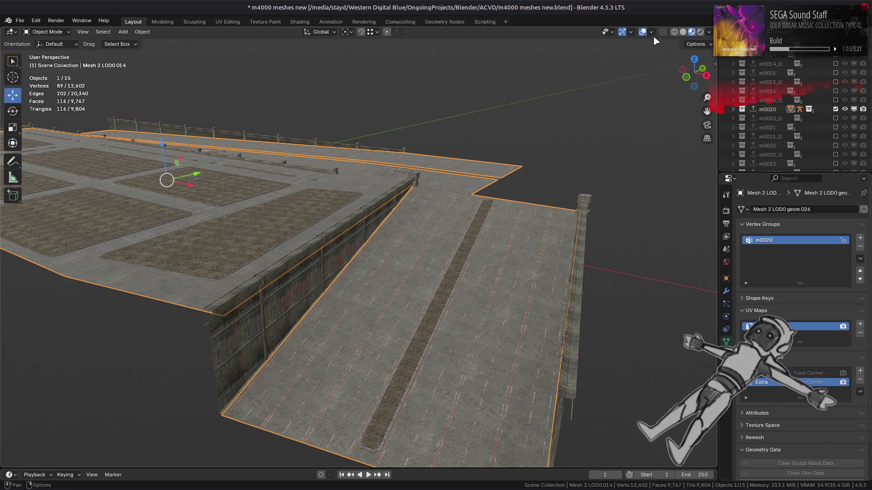
{"action": "left_click", "coordinate": [683, 32]}
{"action": "mouse_move", "coordinate": [584, 146]}
{"action": "middle_mouse_down"}
{"action": "mouse_move", "coordinate": [558, 187]}
{"action": "mouse_move", "coordinate": [578, 137]}
{"action": "mouse_move", "coordinate": [617, 122]}
{"action": "middle_mouse_up"}
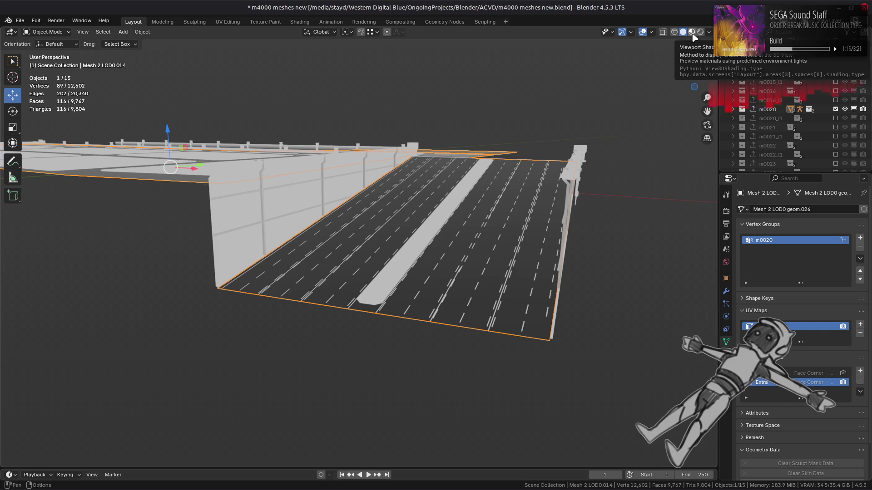
{"action": "left_click", "coordinate": [710, 32]}
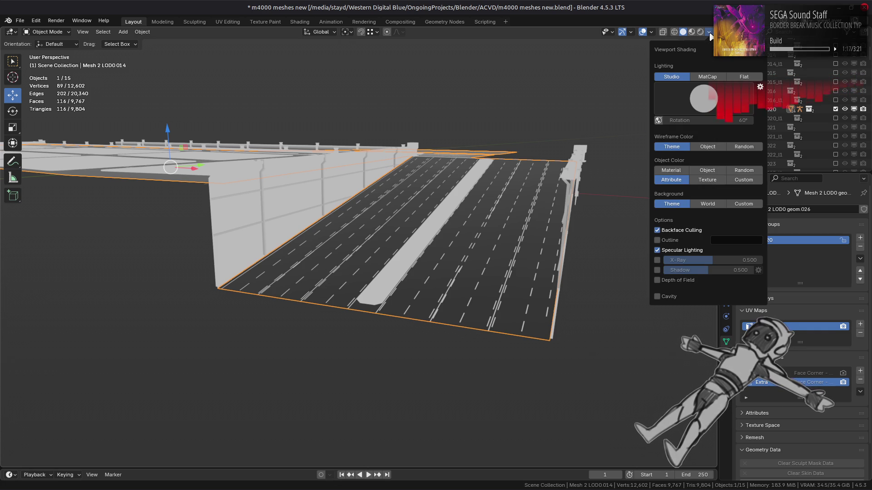
{"action": "left_click", "coordinate": [691, 32]}
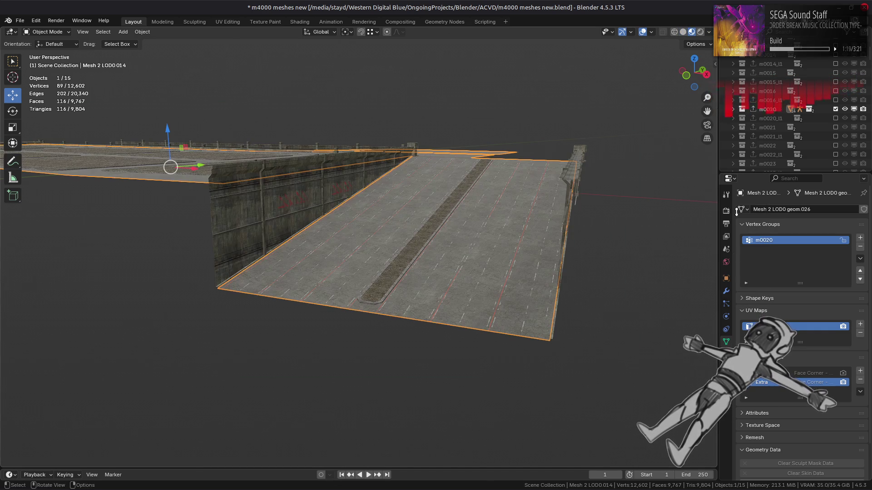
Save, select Mesh 0 LOD0.014 through Mesh12 LOD0 under m0020, and show their modifiers
{"action": "key", "text": "ctrl+s"}
{"action": "left_click", "coordinate": [769, 111]}
{"action": "key", "text": "period"}
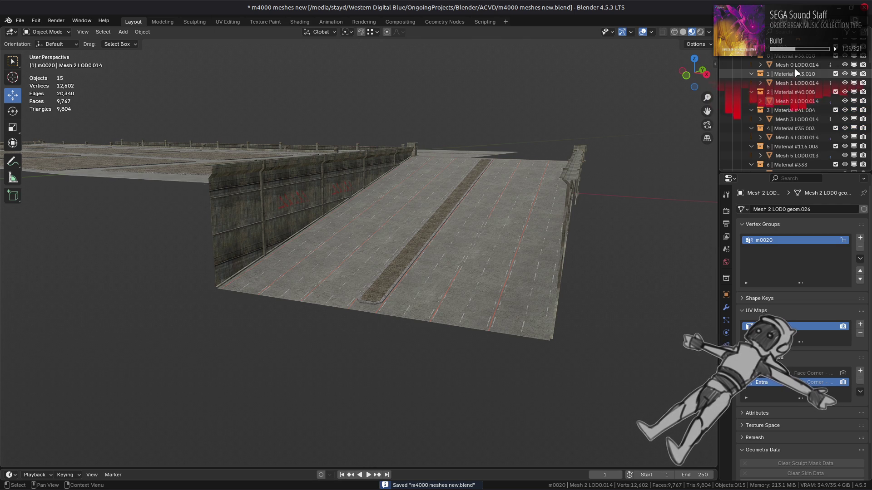
{"action": "left_click", "coordinate": [797, 65]}
{"action": "scroll", "coordinate": [787, 87], "scroll_direction": "down", "scroll_amount": 5}
{"action": "left_click", "coordinate": [796, 120], "text": "shift"}
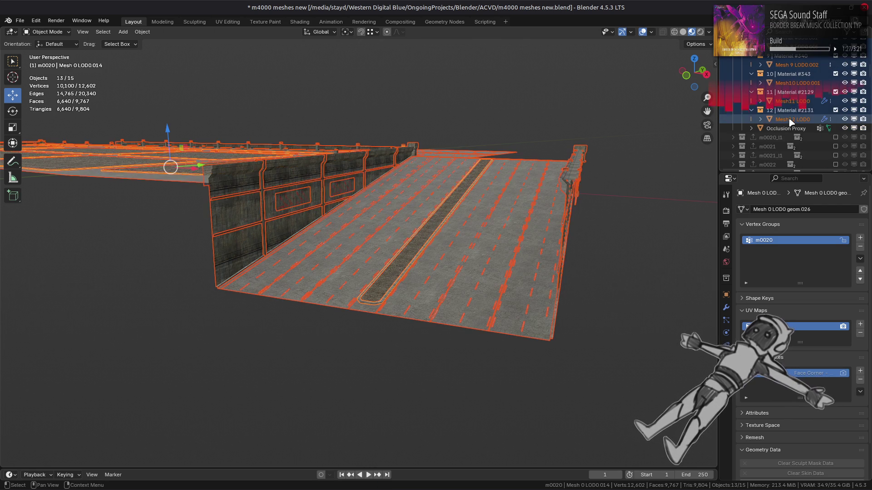
{"action": "left_click", "coordinate": [727, 308]}
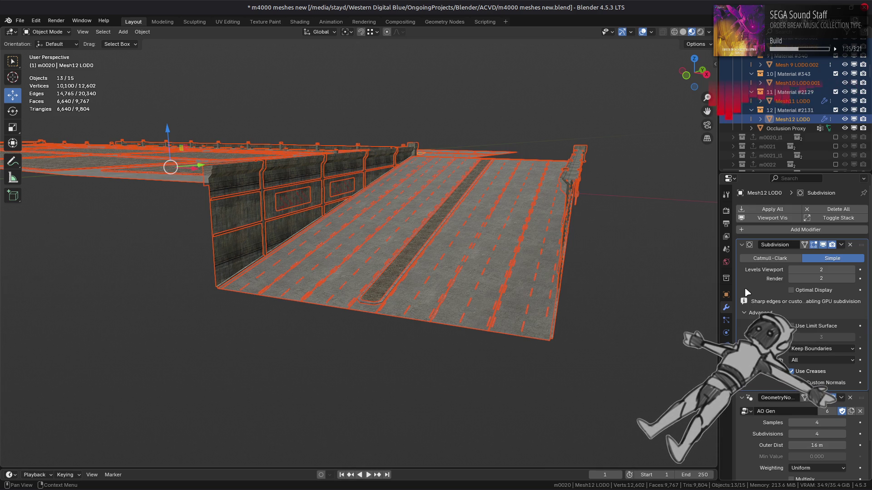
Apply all modifiers on the m0020 meshes and export m0020 as a FLVER file
{"action": "left_click", "coordinate": [777, 213]}
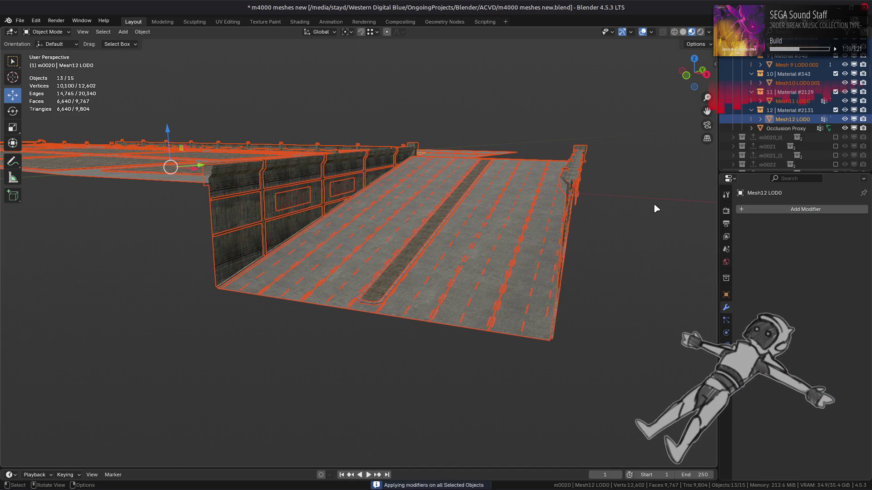
{"action": "scroll", "coordinate": [773, 114], "scroll_direction": "up", "scroll_amount": 8}
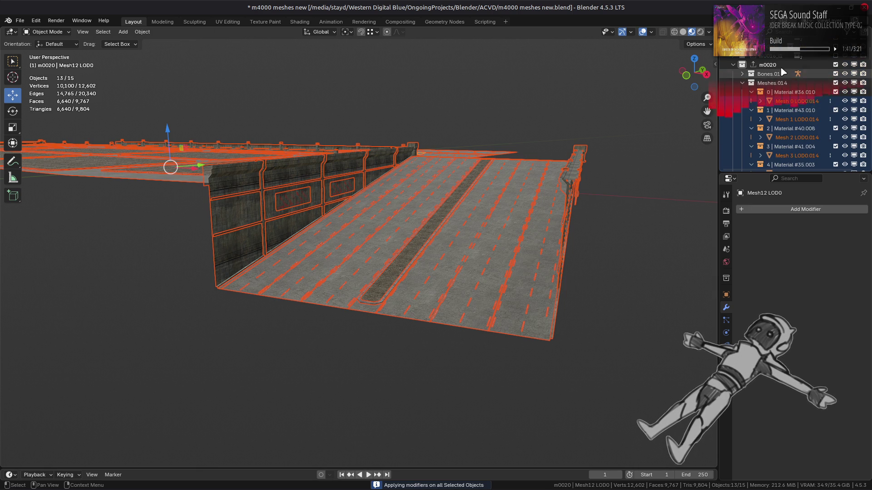
{"action": "left_click", "coordinate": [780, 67]}
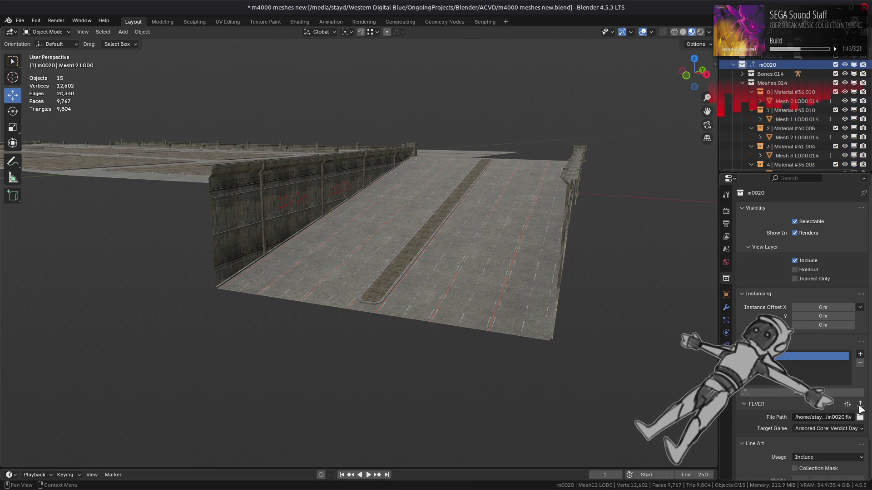
{"action": "left_click", "coordinate": [860, 404]}
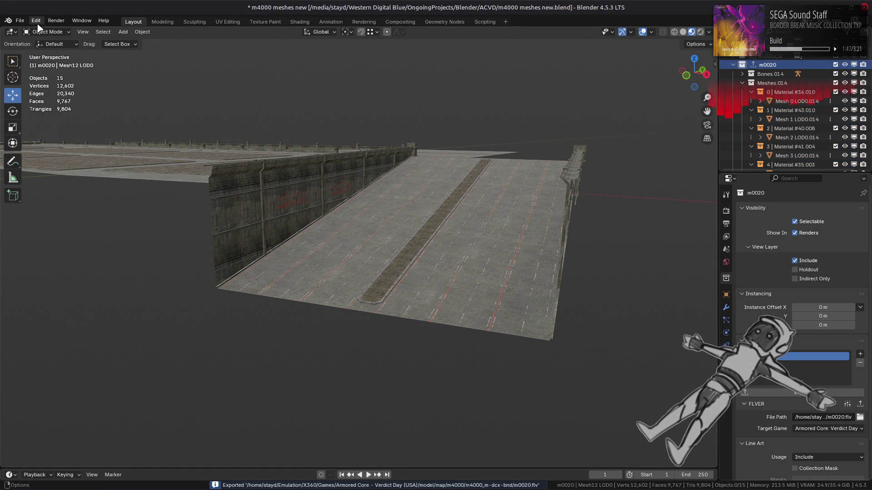
Deselect everything, save the blend file, and switch the viewport to solid shading
{"action": "key", "text": "a"}
{"action": "scroll", "coordinate": [735, 127], "scroll_direction": "down", "scroll_amount": 10}
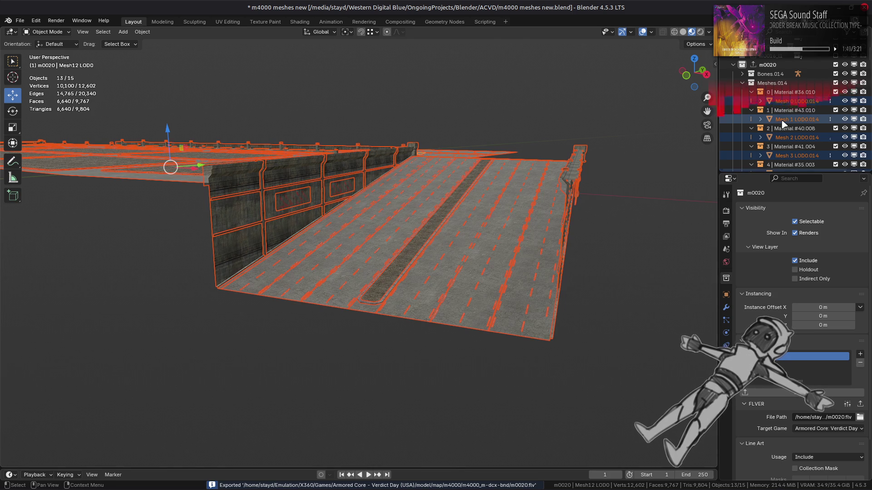
{"action": "key", "text": "alt+a"}
{"action": "key", "text": "ctrl+s"}
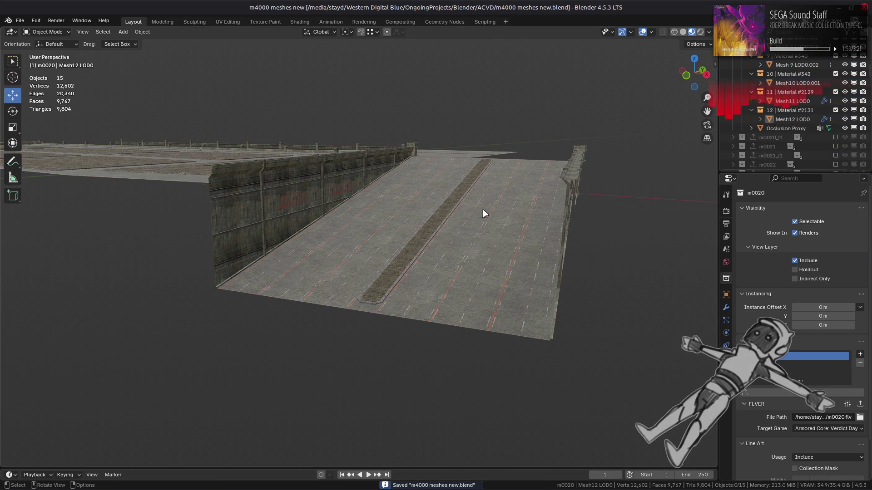
{"action": "left_click_drag", "start_coordinate": [682, 26], "coordinate": [683, 27]}
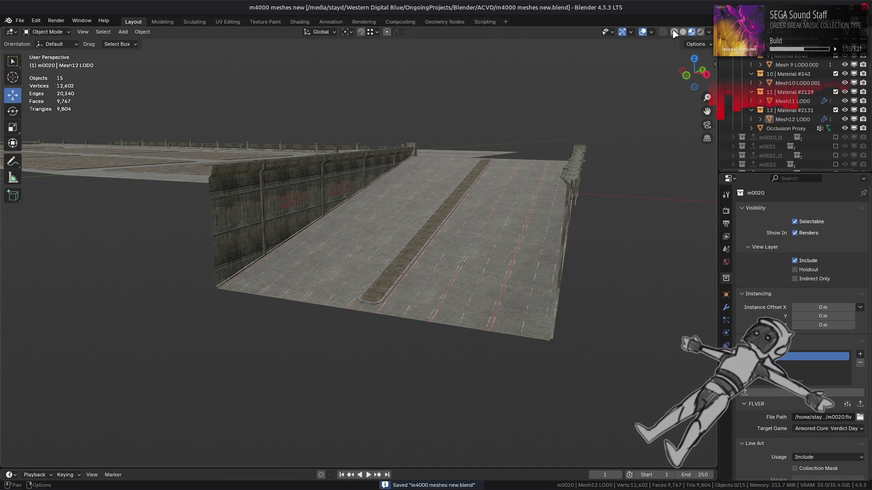
{"action": "left_click", "coordinate": [683, 31]}
Open the m4000_m-dcx-bnd folder in an external application, then bring Xenia forward
{"action": "key", "text": "alt+Tab"}
{"action": "key", "text": "alt+Tab"}
{"action": "key", "text": "alt+Tab"}
{"action": "key", "text": "alt+Tab"}
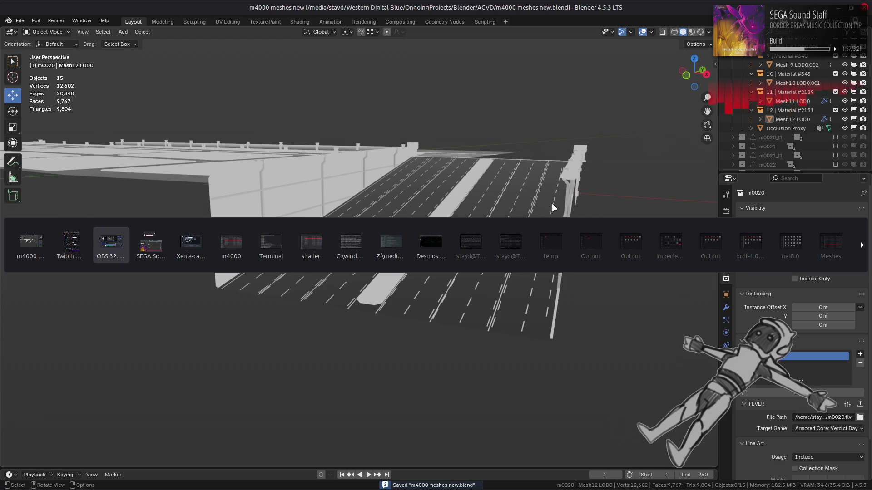
{"action": "right_click", "coordinate": [391, 207]}
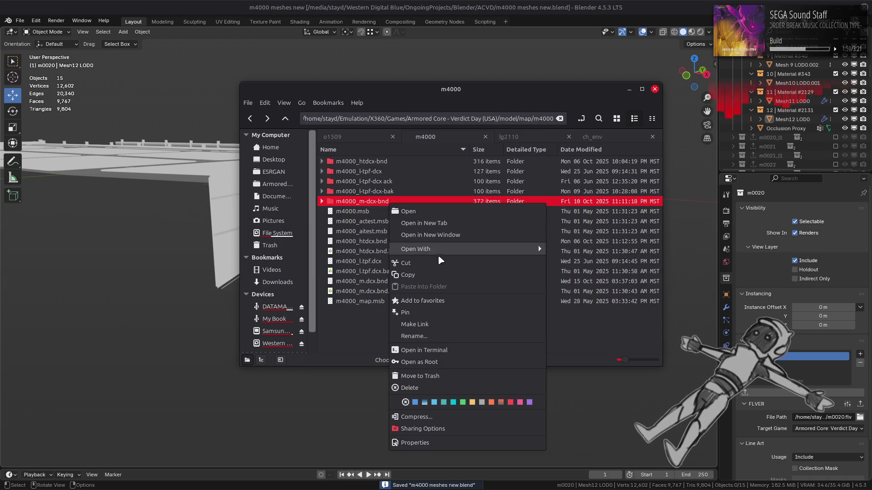
{"action": "mouse_move", "coordinate": [408, 248]}
{"action": "left_click", "coordinate": [565, 284]}
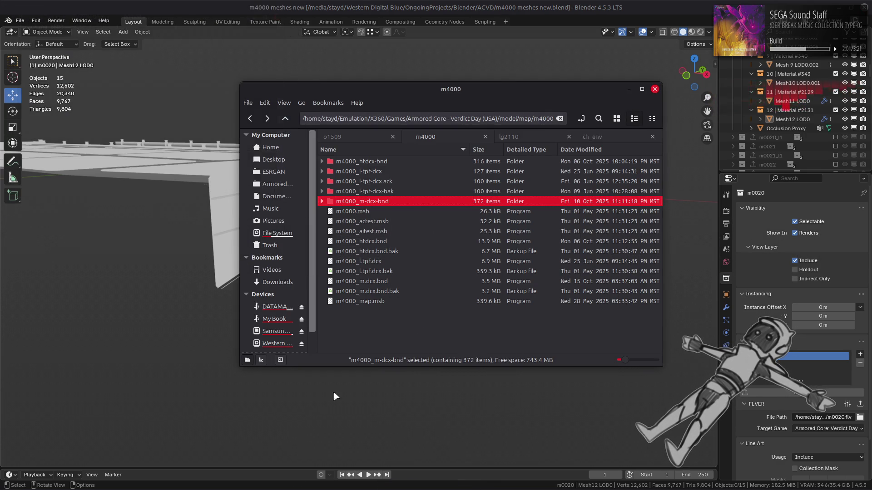
{"action": "left_click", "coordinate": [195, 482]}
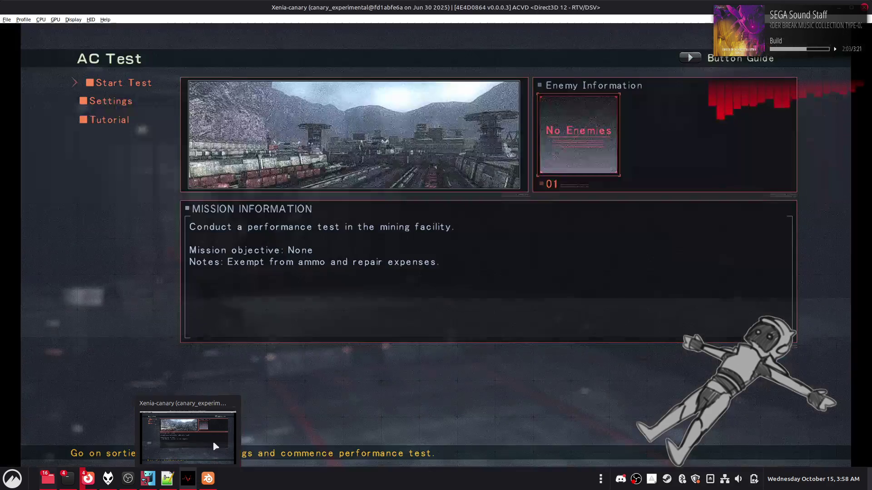
{"action": "key", "text": "Return"}
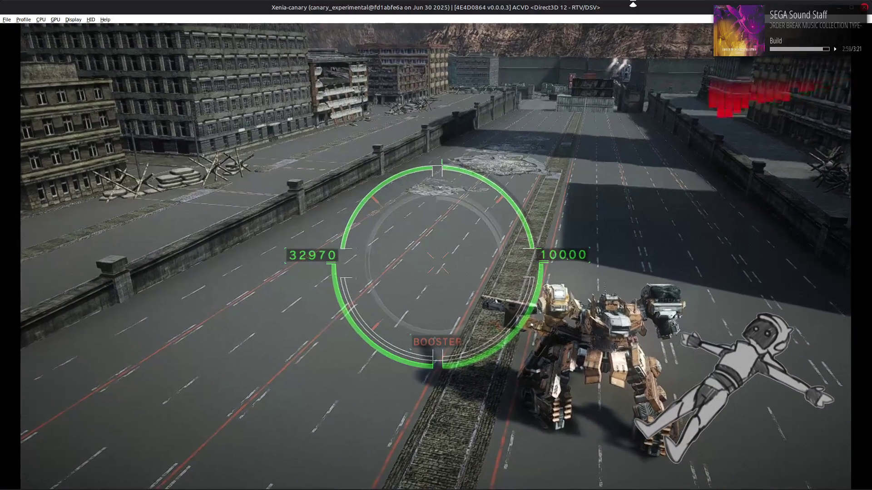
{"action": "key", "text": "Escape"}
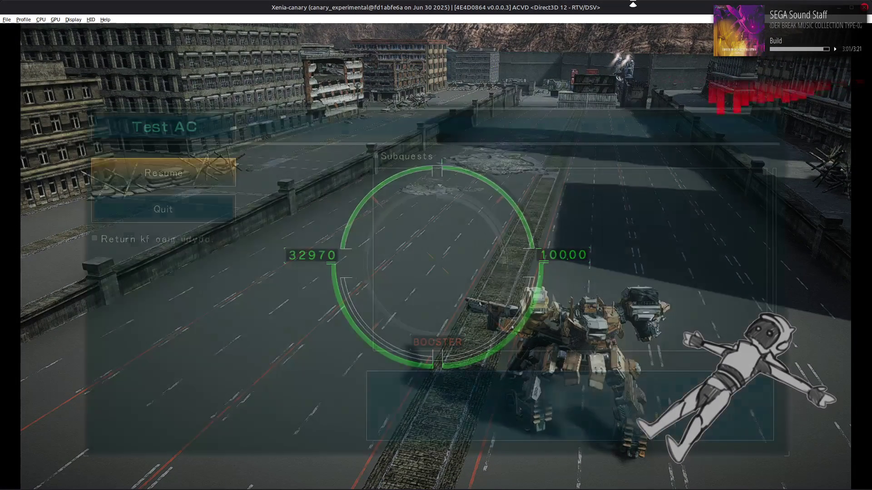
{"action": "key", "text": "Return"}
{"action": "key", "text": "Return"}
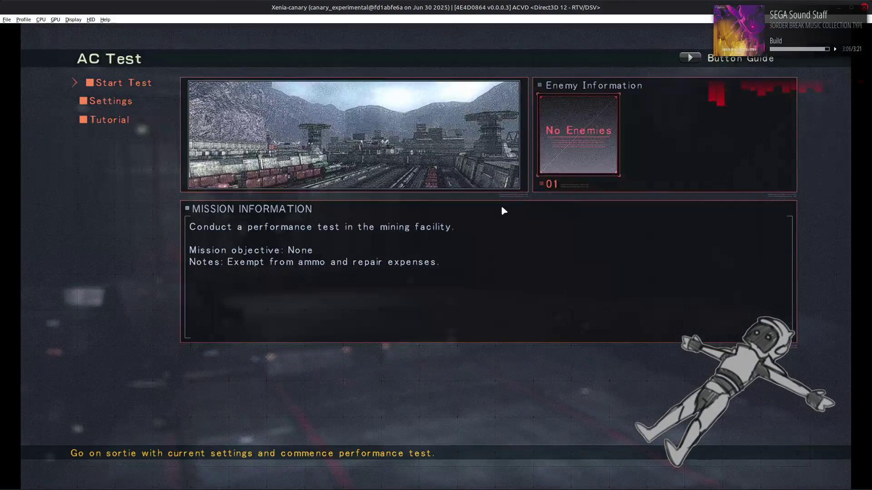
{"action": "key", "text": "super"}
Launch Visual Studio Code and dismiss the C# SDK and solution-files notifications and output panel
{"action": "type", "text": "vs"}
{"action": "left_click", "coordinate": [672, 278]}
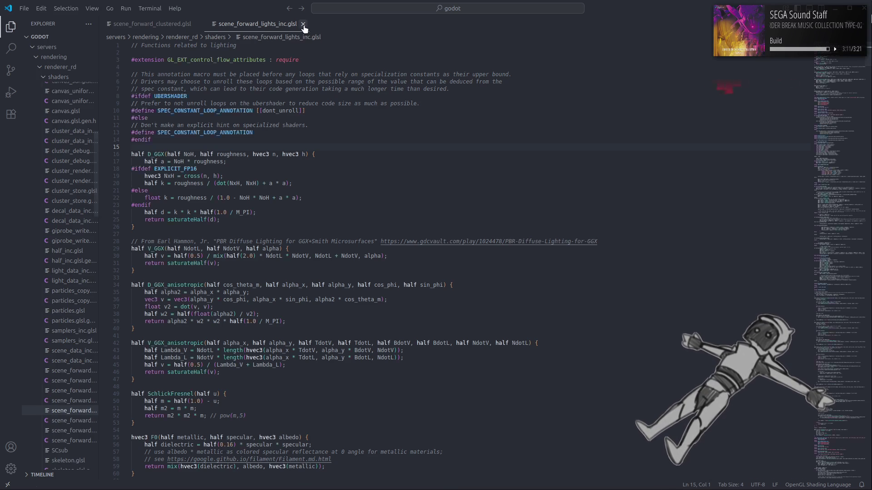
{"action": "left_click", "coordinate": [32, 8]}
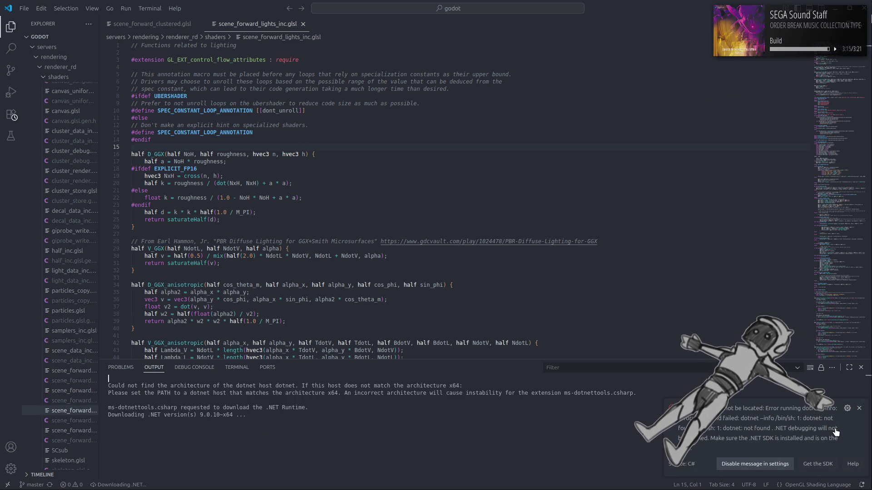
{"action": "left_click", "coordinate": [858, 410]}
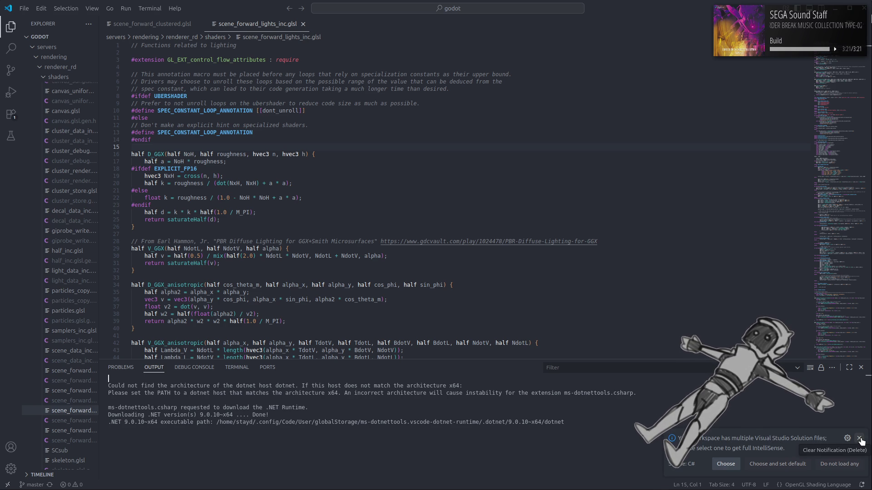
{"action": "left_click", "coordinate": [859, 439]}
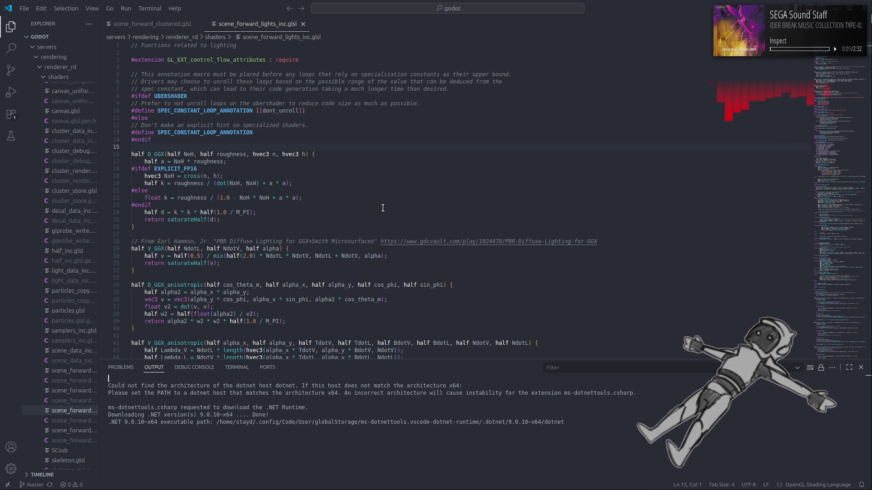
{"action": "left_click", "coordinate": [861, 368]}
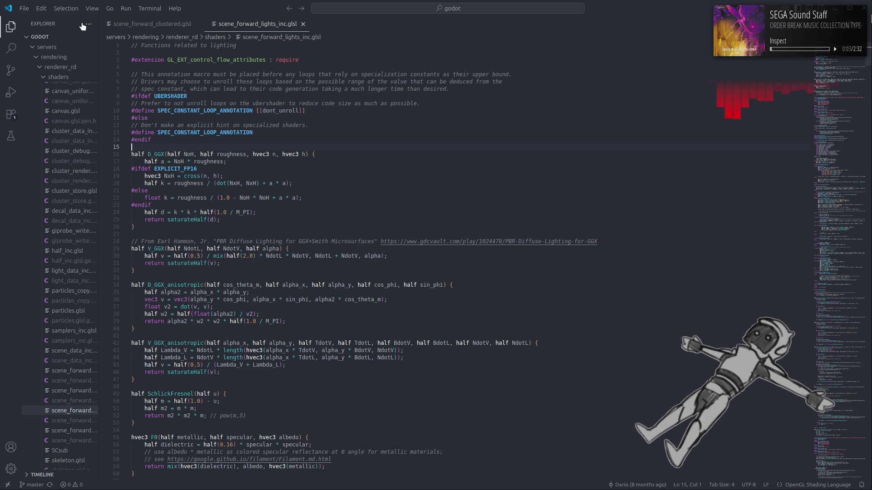
Reopen the recent FlverIO project folder and shift the window down to reveal Xenia
{"action": "left_click", "coordinate": [25, 8]}
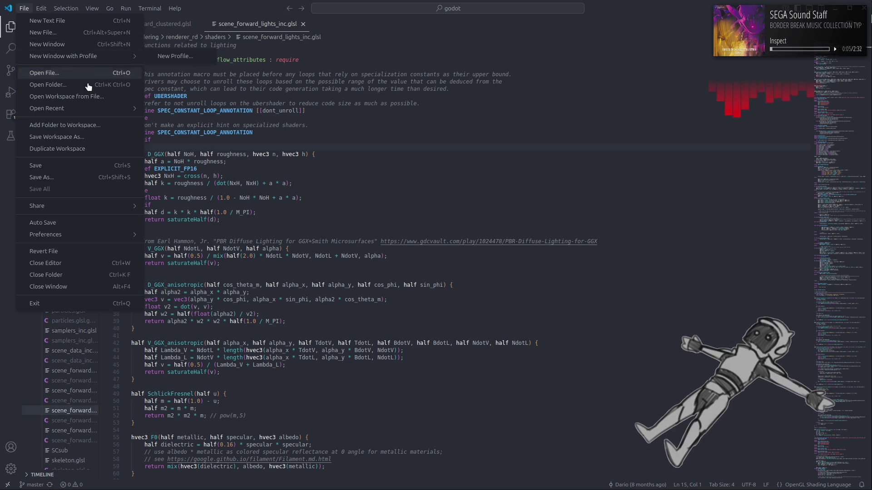
{"action": "mouse_move", "coordinate": [116, 111]}
{"action": "left_click", "coordinate": [282, 137]}
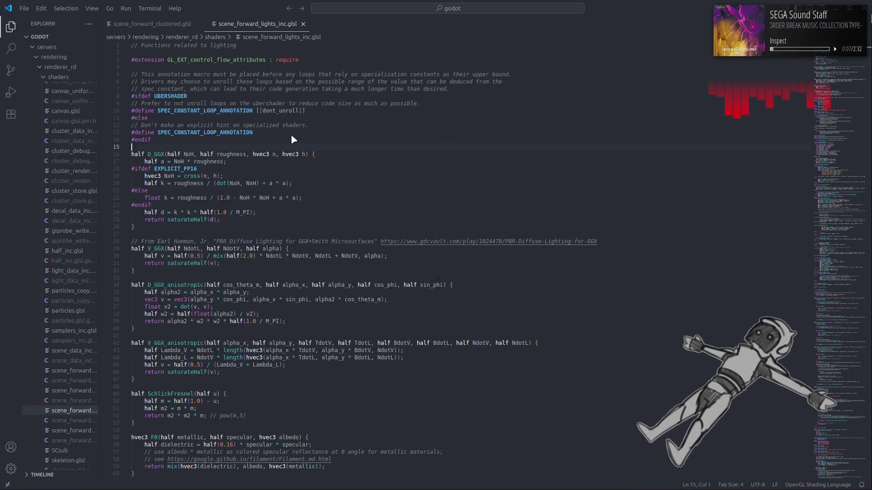
{"action": "left_click_drag", "start_coordinate": [643, 8], "coordinate": [642, 57]}
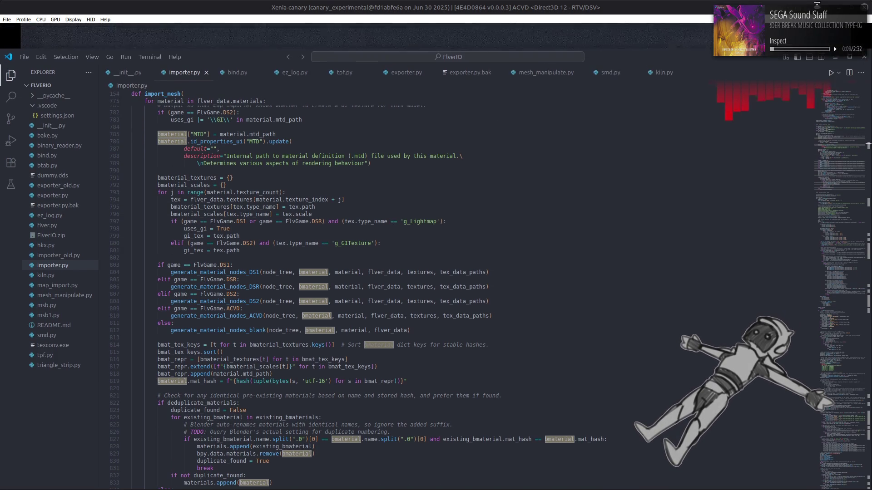
Maximize VS Code, delete exporter.py's debug print at line 1028, save, and dismiss the update notice
{"action": "double_click", "coordinate": [626, 64]}
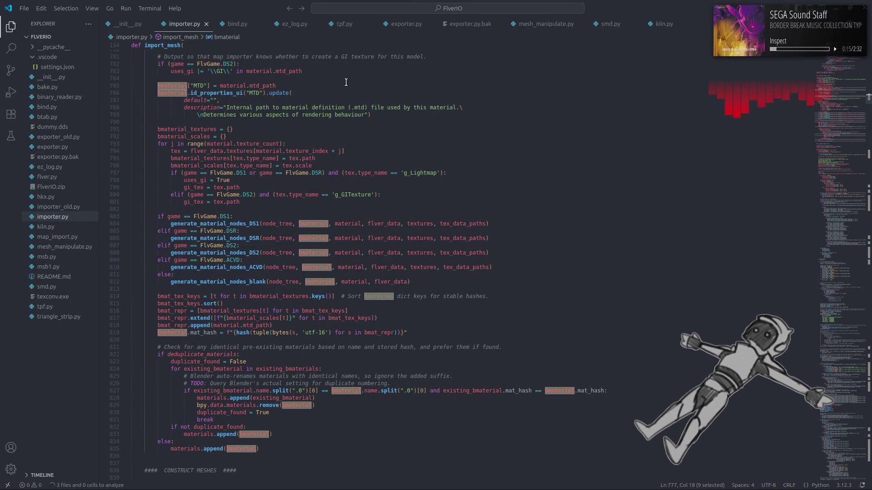
{"action": "left_click", "coordinate": [406, 27]}
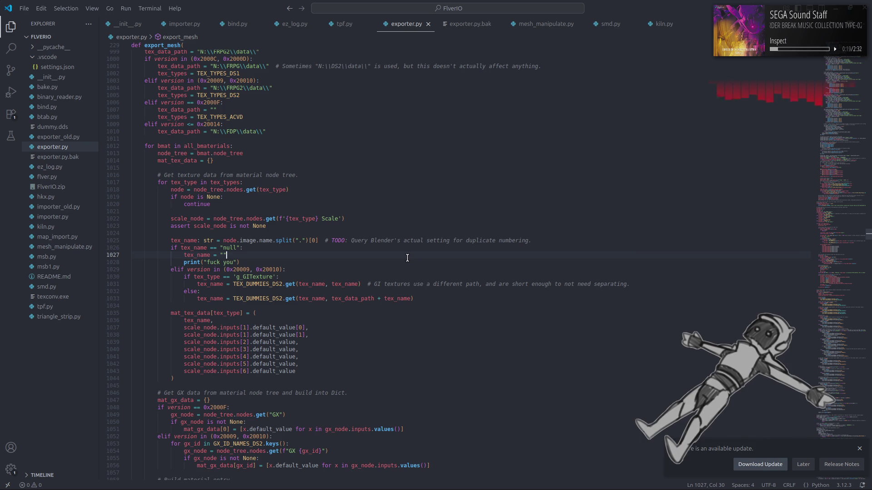
{"action": "left_click", "coordinate": [287, 262]}
{"action": "key", "text": "shift+Home"}
{"action": "key", "text": "shift+Home"}
{"action": "key", "text": "BackSpace"}
{"action": "key", "text": "BackSpace"}
{"action": "key", "text": "ctrl+s"}
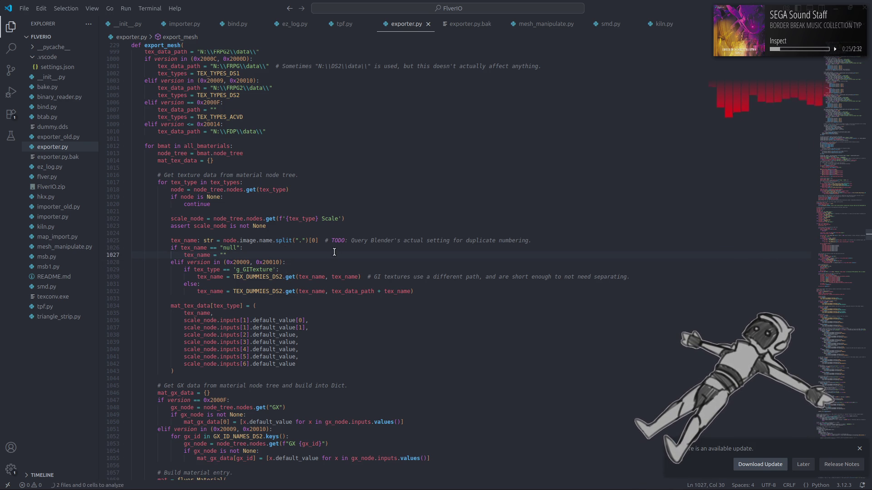
{"action": "left_click", "coordinate": [858, 449]}
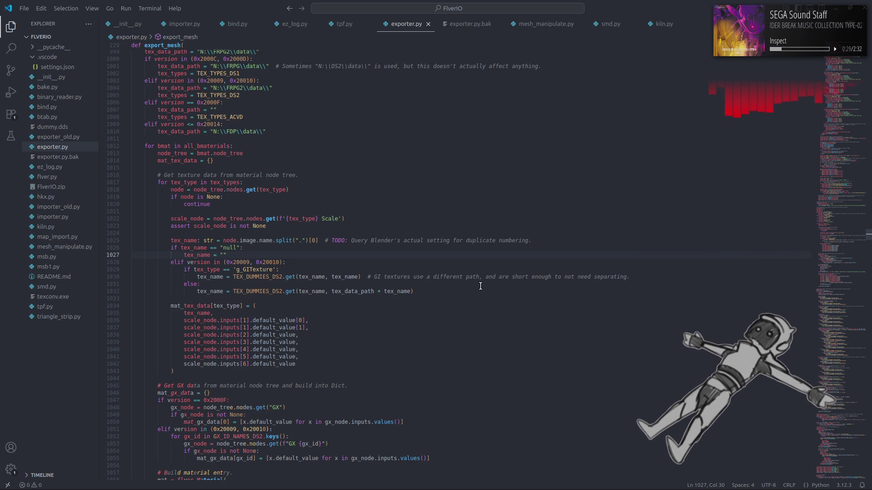
{"action": "scroll", "coordinate": [480, 287], "scroll_direction": "up", "scroll_amount": 10}
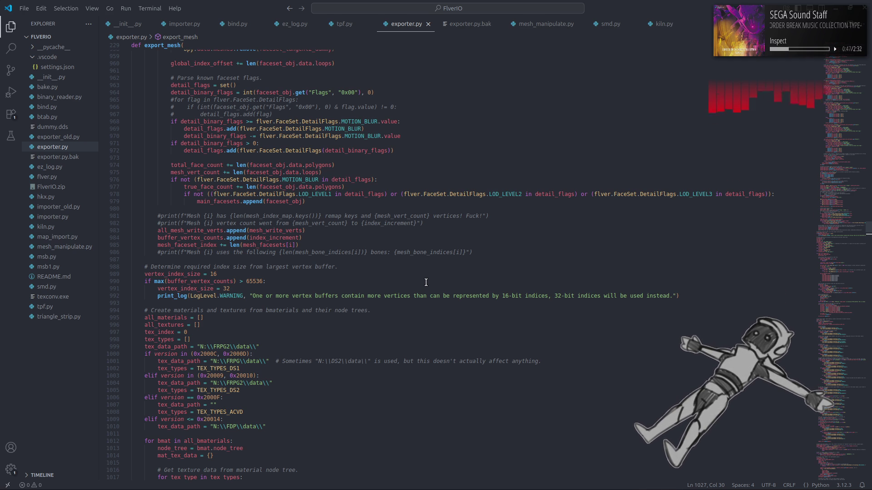
Copy the Color layout's version 0x2000F check into the Extra layout block and re-indent it
{"action": "key", "text": "ctrl+f"}
{"action": "type", "text": "Ex"}
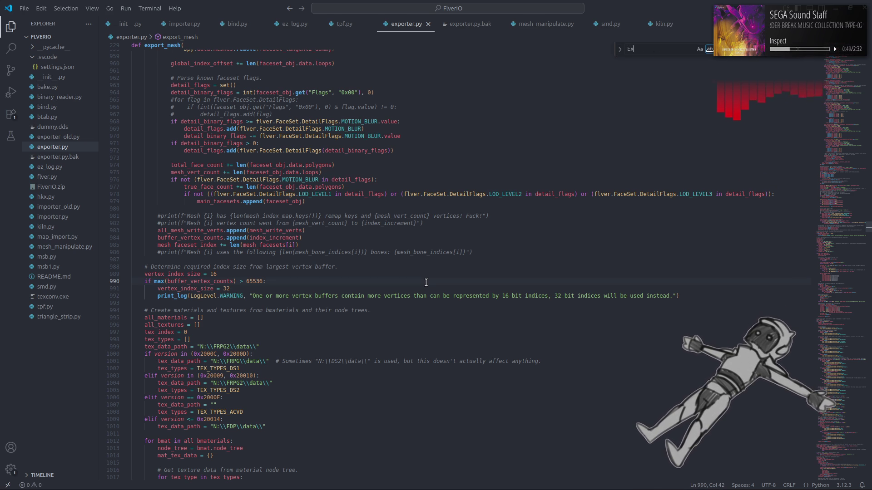
{"action": "type", "text": "tra"}
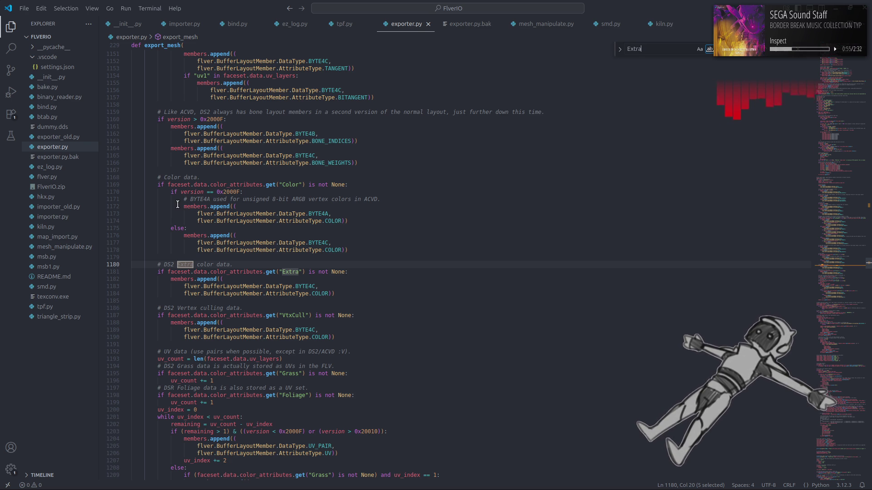
{"action": "left_click", "coordinate": [800, 52]}
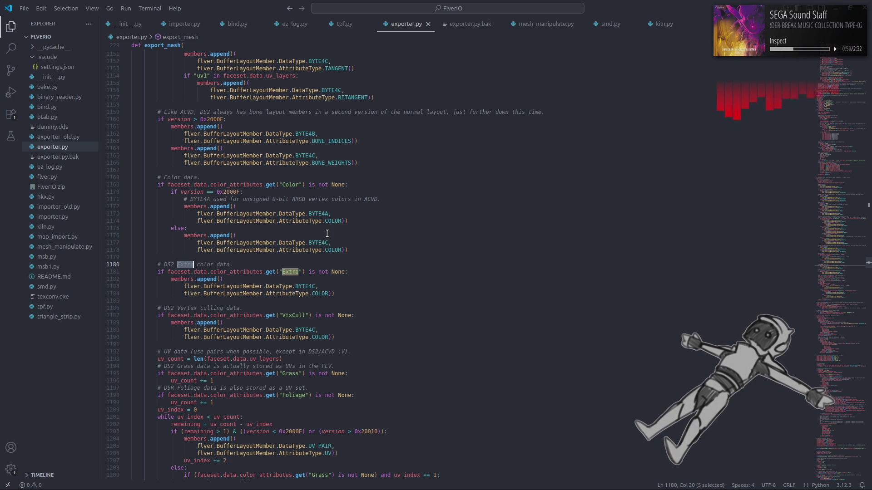
{"action": "mouse_move", "coordinate": [211, 230]}
{"action": "left_mouse_down"}
{"action": "mouse_move", "coordinate": [187, 221]}
{"action": "mouse_move", "coordinate": [171, 193]}
{"action": "left_mouse_up"}
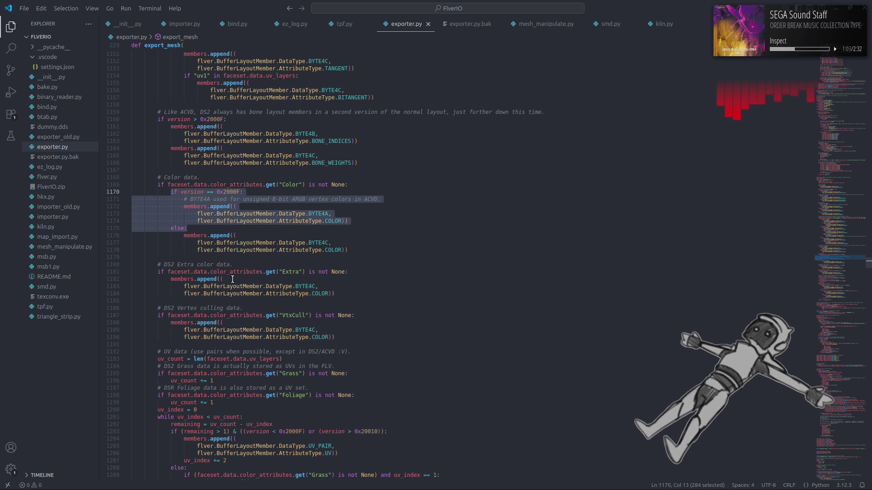
{"action": "key", "text": "ctrl+c"}
{"action": "left_click", "coordinate": [352, 272]}
{"action": "key", "text": "Return"}
{"action": "key", "text": "ctrl+v"}
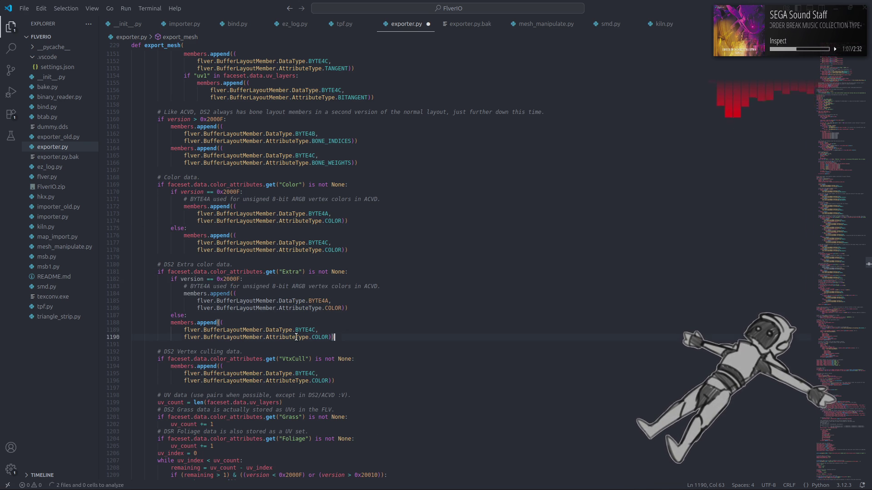
{"action": "left_click_drag", "start_coordinate": [336, 337], "coordinate": [68, 322]}
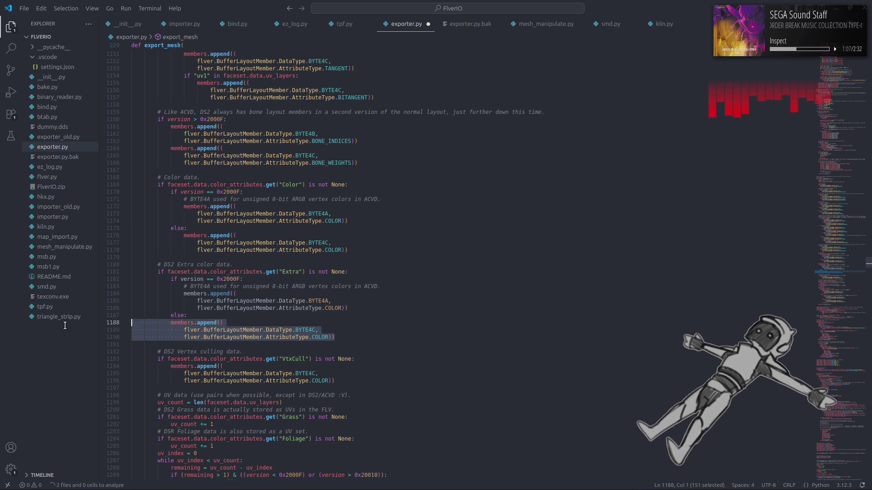
{"action": "left_click", "coordinate": [354, 322]}
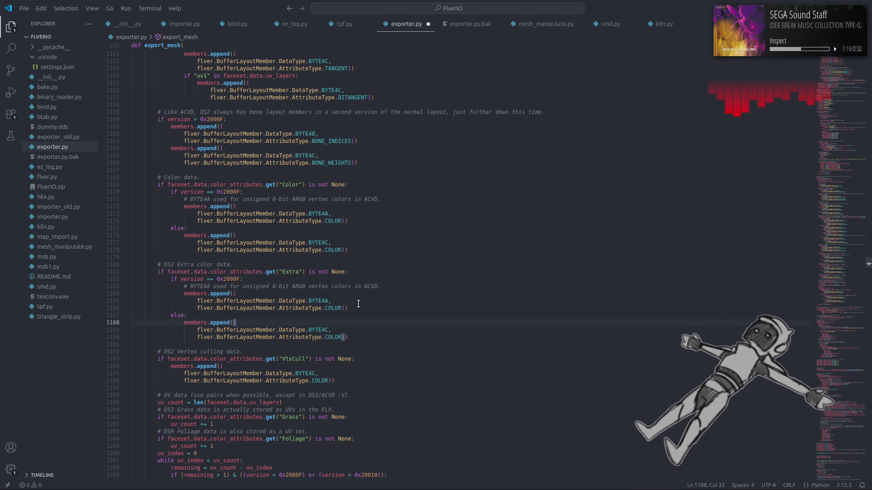
Paste the ARGB/RGBA ordering block into the Extra vertex-color code and indent its else lines
{"action": "double_click", "coordinate": [293, 272]}
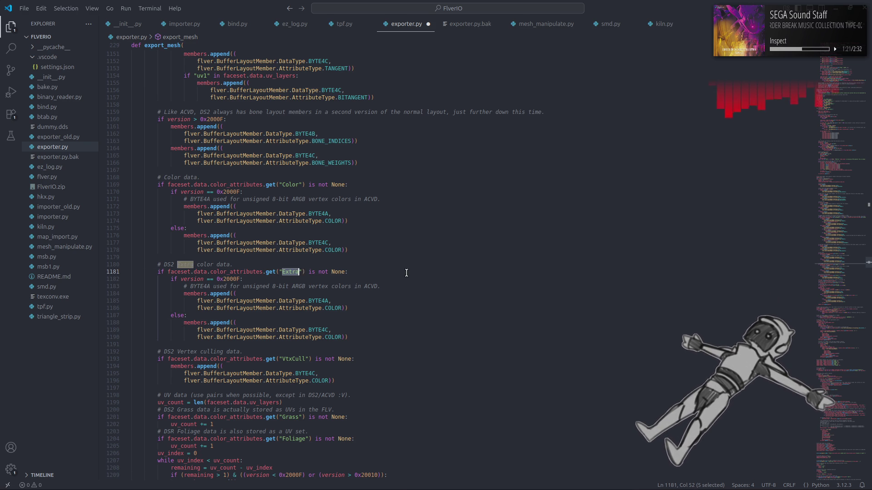
{"action": "key", "text": "ctrl+f"}
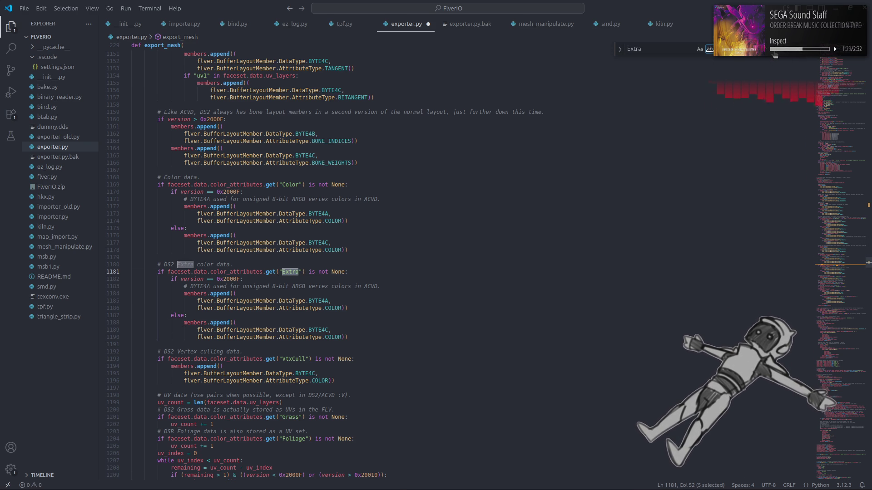
{"action": "left_click", "coordinate": [774, 54]}
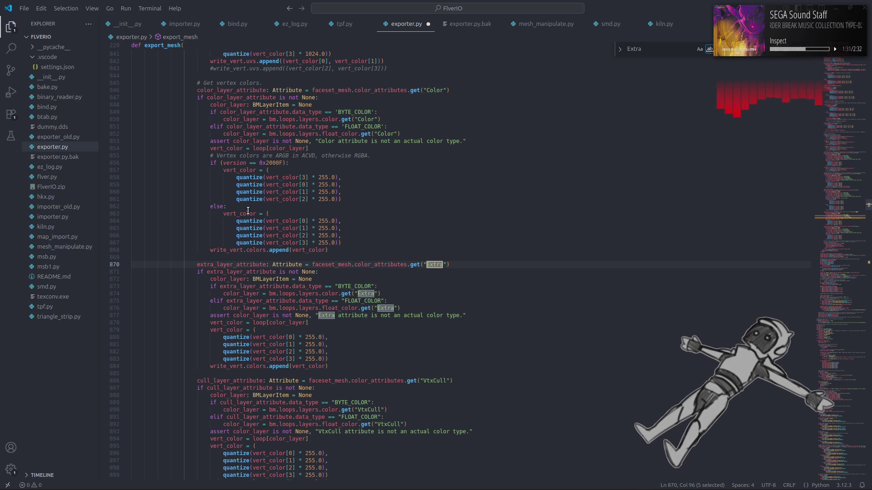
{"action": "mouse_move", "coordinate": [247, 209]}
{"action": "left_mouse_down"}
{"action": "mouse_move", "coordinate": [232, 171]}
{"action": "mouse_move", "coordinate": [209, 156]}
{"action": "left_mouse_up"}
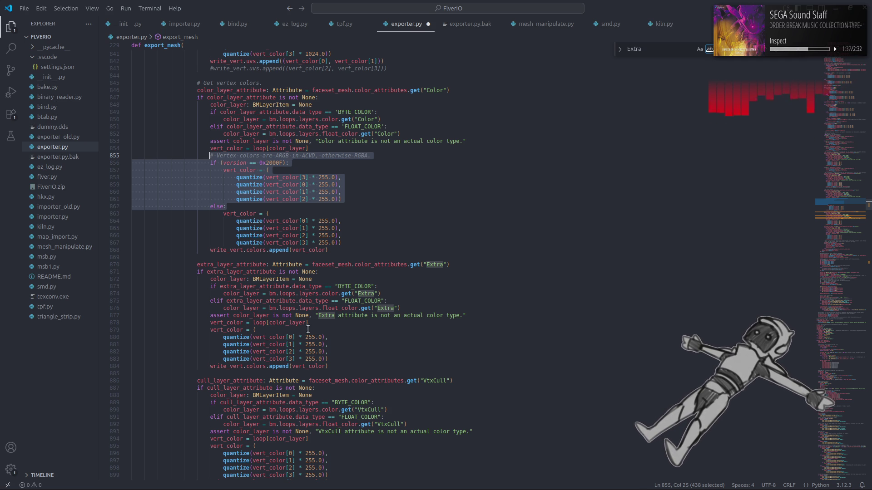
{"action": "left_click", "coordinate": [317, 322]}
{"action": "key", "text": "Return"}
{"action": "key", "text": "ctrl+v"}
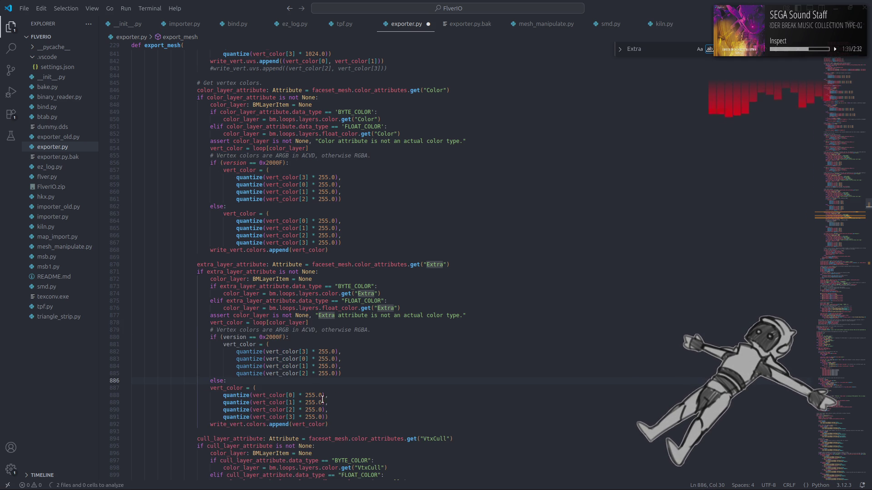
{"action": "left_click_drag", "start_coordinate": [333, 417], "coordinate": [72, 396]}
{"action": "key", "text": "Tab"}
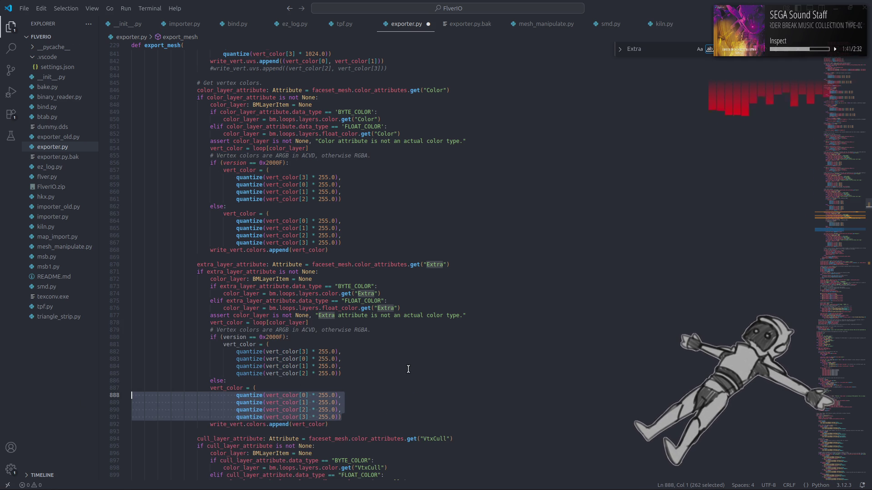
{"action": "left_click", "coordinate": [408, 369]}
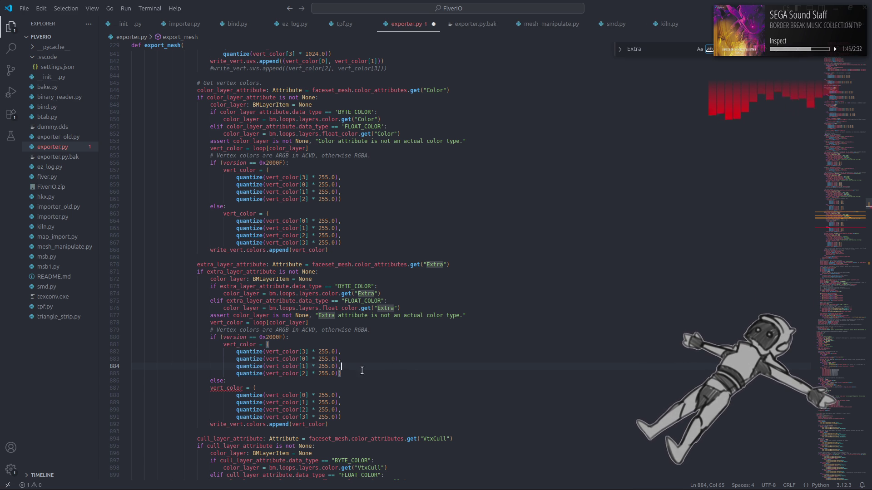
{"action": "left_click", "coordinate": [210, 390]}
{"action": "key", "text": "Tab"}
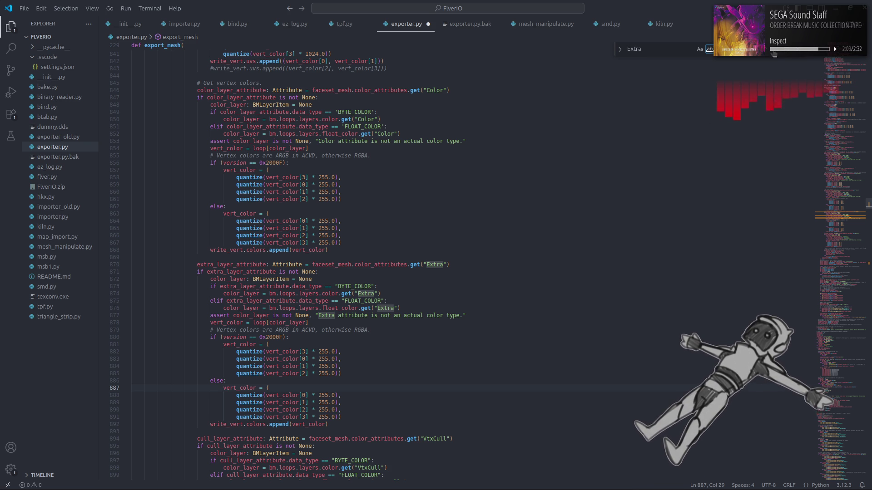
Review each Extra match in exporter.py to verify both edits, then return to Blender
{"action": "key", "text": "shift+F3"}
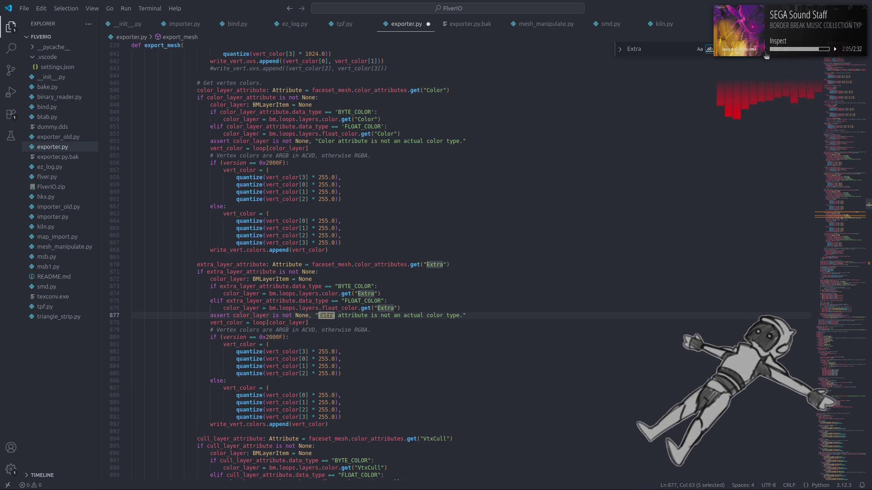
{"action": "key", "text": "shift+F3"}
{"action": "key", "text": "shift+F3"}
{"action": "key", "text": "shift+F3"}
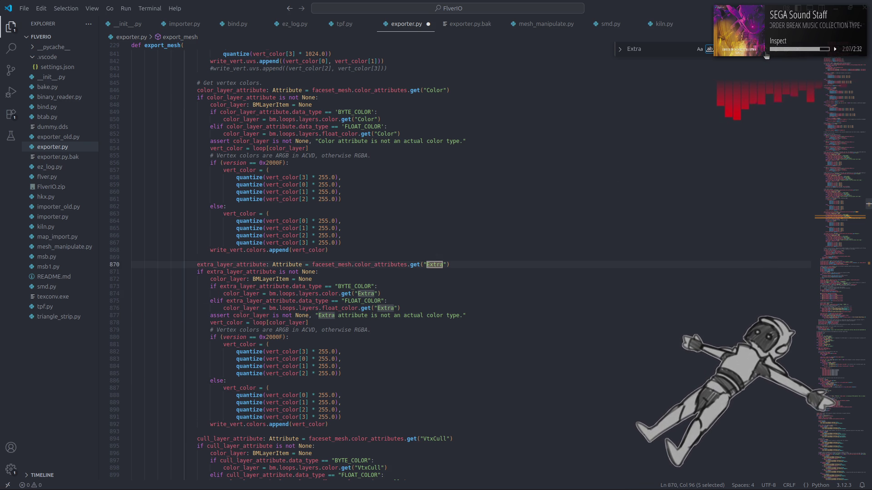
{"action": "left_click", "coordinate": [711, 51]}
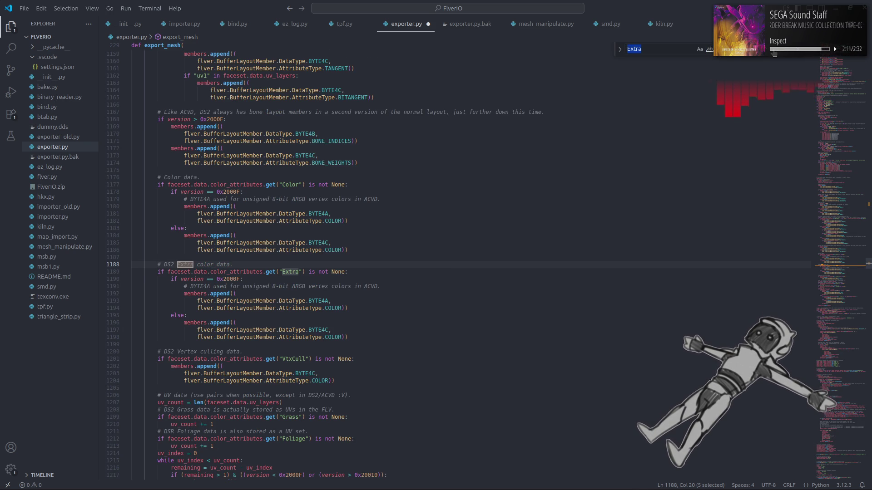
{"action": "key", "text": "F3"}
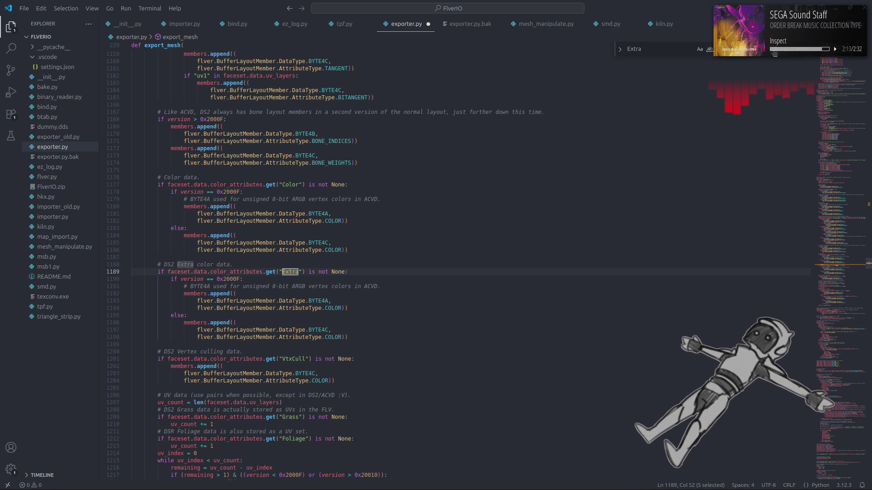
{"action": "key", "text": "F3"}
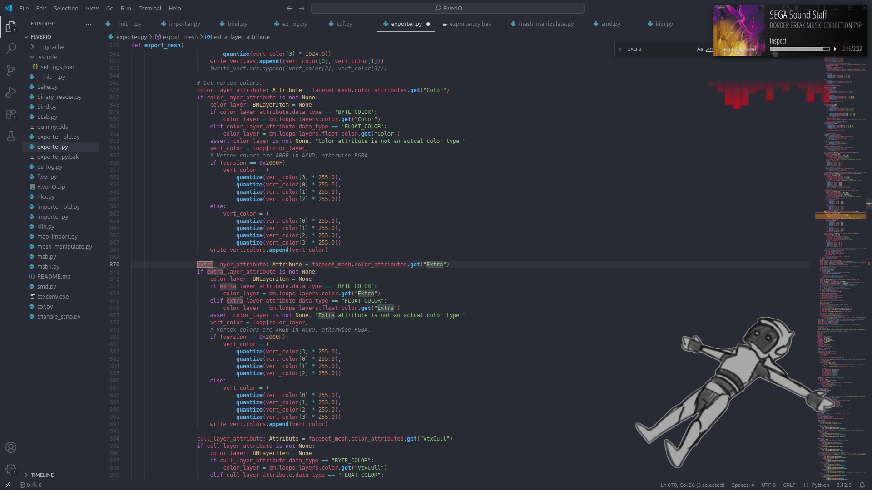
{"action": "key", "text": "F3"}
{"action": "key", "text": "F3"}
{"action": "key", "text": "F3"}
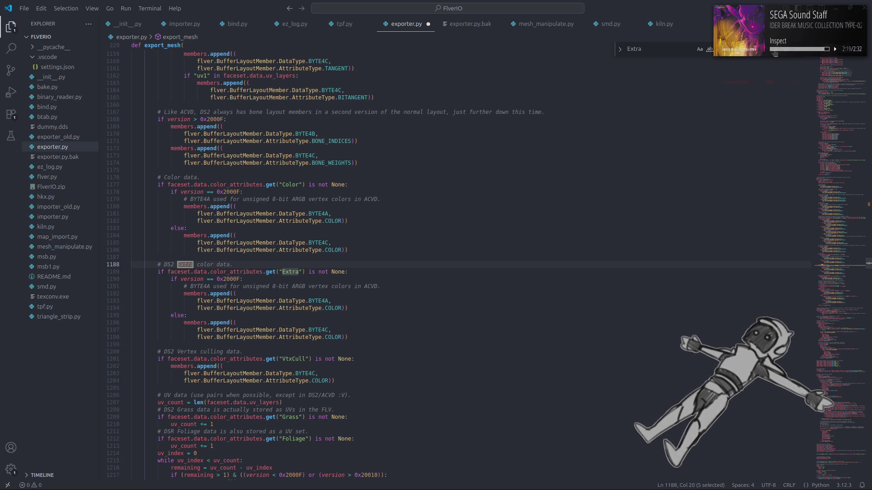
{"action": "key", "text": "F3"}
{"action": "key", "text": "F3"}
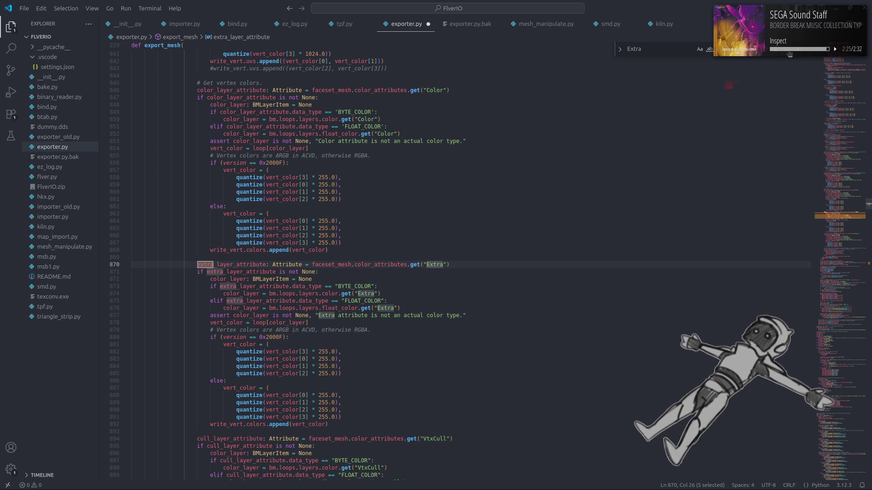
{"action": "key", "text": "Escape"}
{"action": "left_click", "coordinate": [486, 285]}
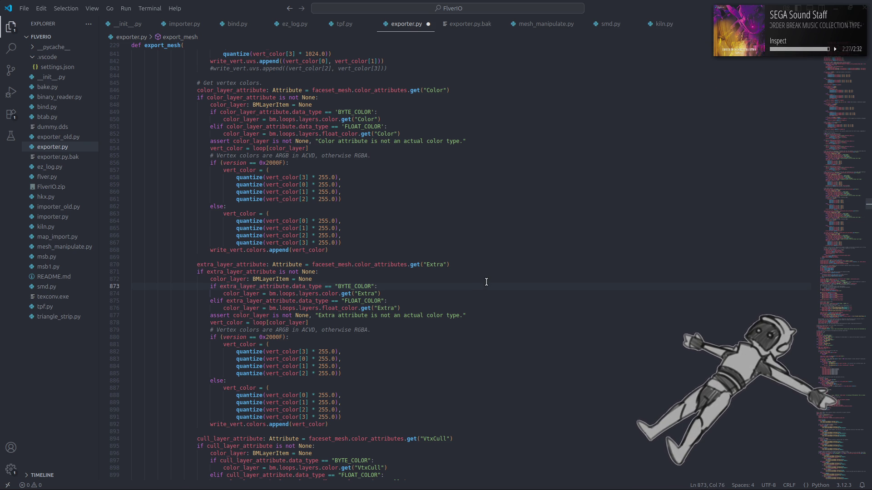
{"action": "left_click", "coordinate": [209, 479]}
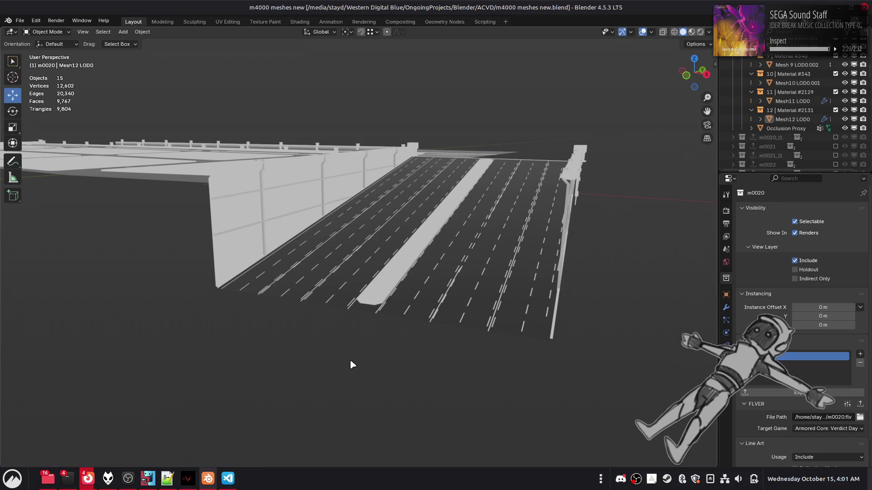
Launch a fresh Blender and open the recent m4000 meshes new.blend file
{"action": "key", "text": "alt+Tab"}
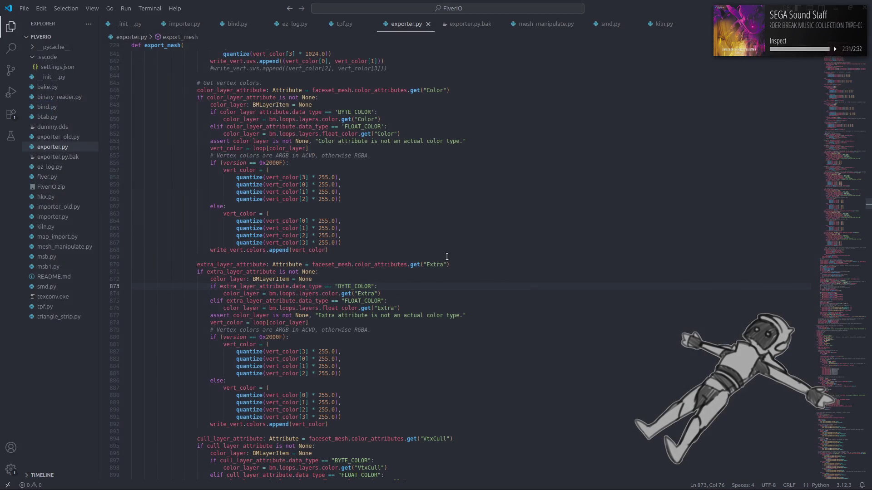
{"action": "key", "text": "super"}
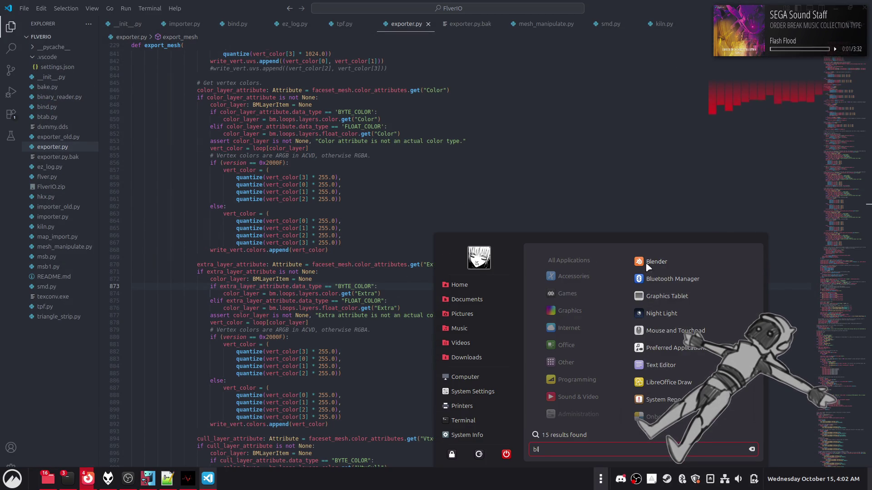
{"action": "left_click", "coordinate": [656, 261]}
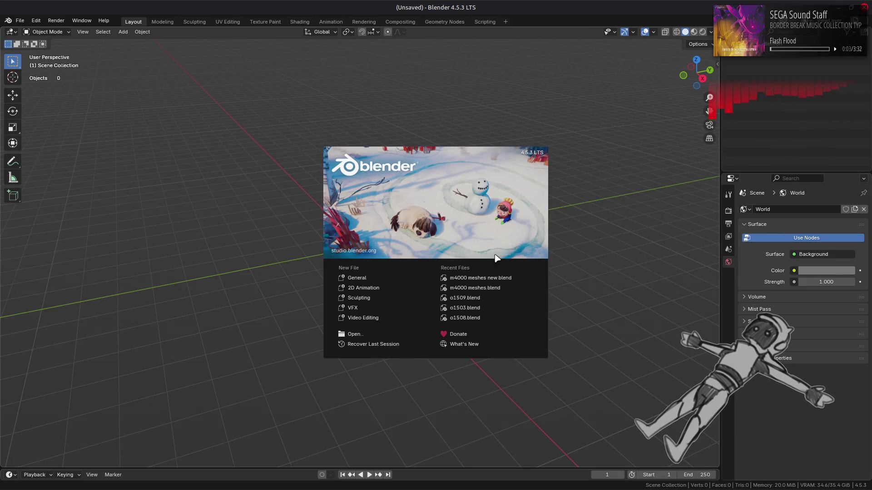
{"action": "left_click", "coordinate": [504, 278]}
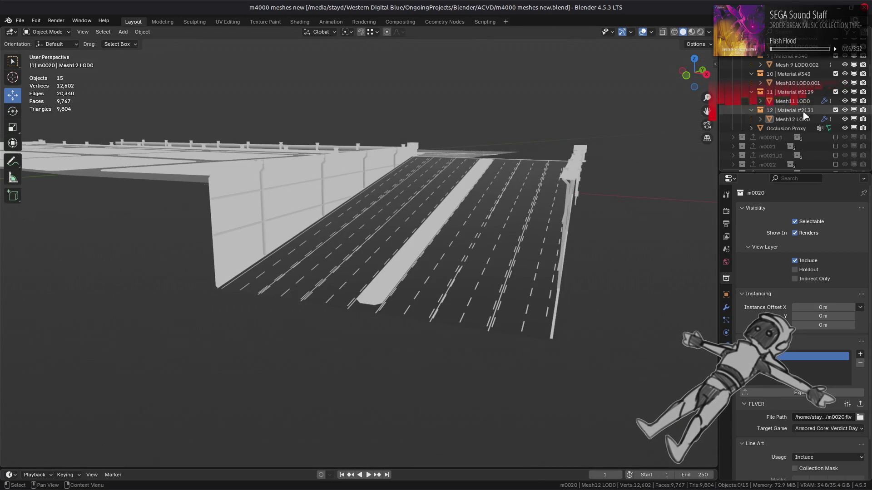
{"action": "scroll", "coordinate": [798, 114], "scroll_direction": "up", "scroll_amount": 8}
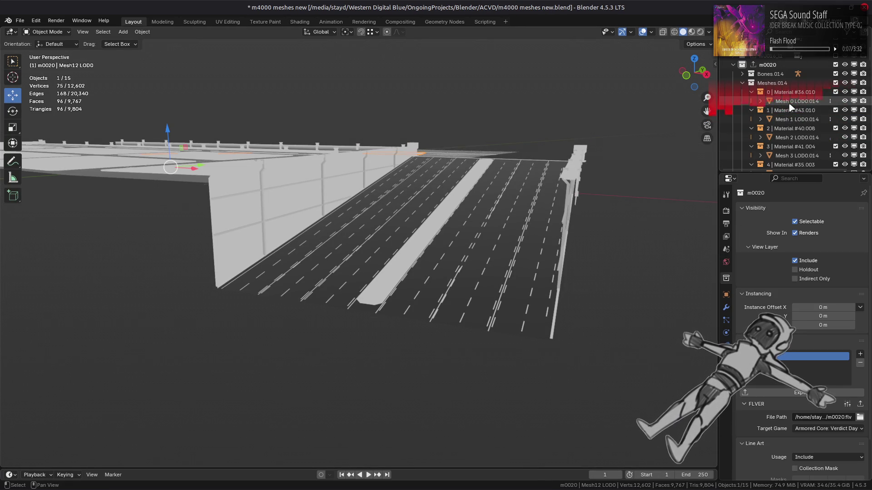
Select all of m0020's mesh objects and apply their modifiers
{"action": "double_click", "coordinate": [751, 83]}
{"action": "left_click", "coordinate": [726, 307]}
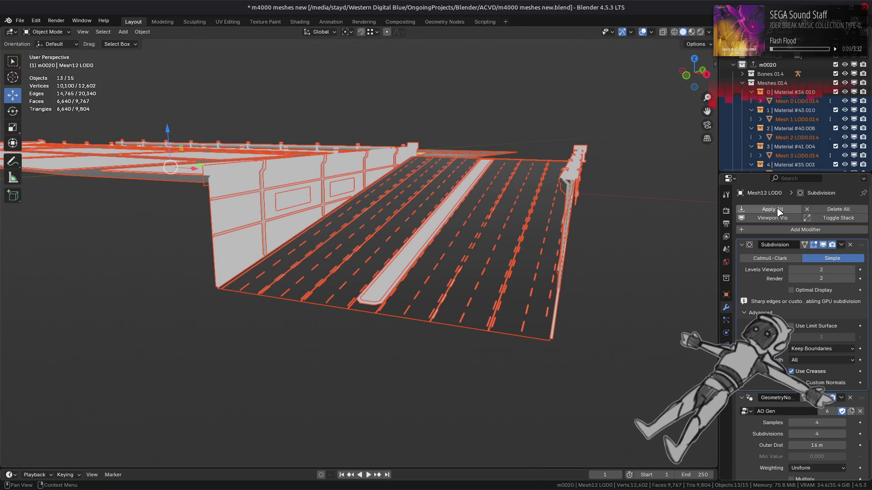
{"action": "left_click", "coordinate": [772, 209]}
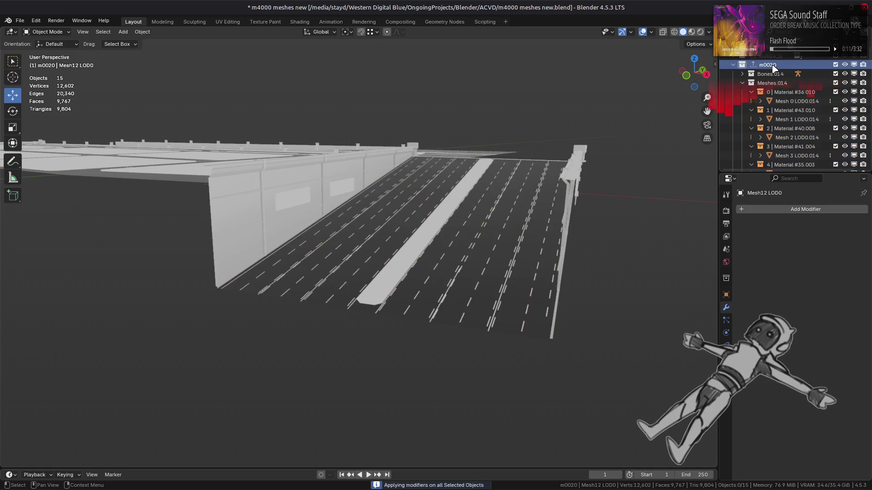
{"action": "left_click", "coordinate": [726, 279]}
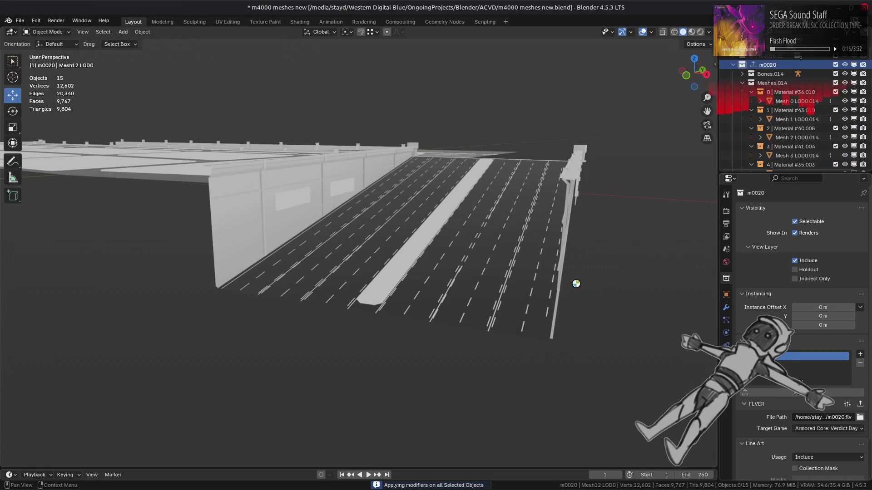
{"action": "key", "text": "a"}
Export m0020 to its FLVER file m0020.flv and save the blend file
{"action": "left_click", "coordinate": [609, 250]}
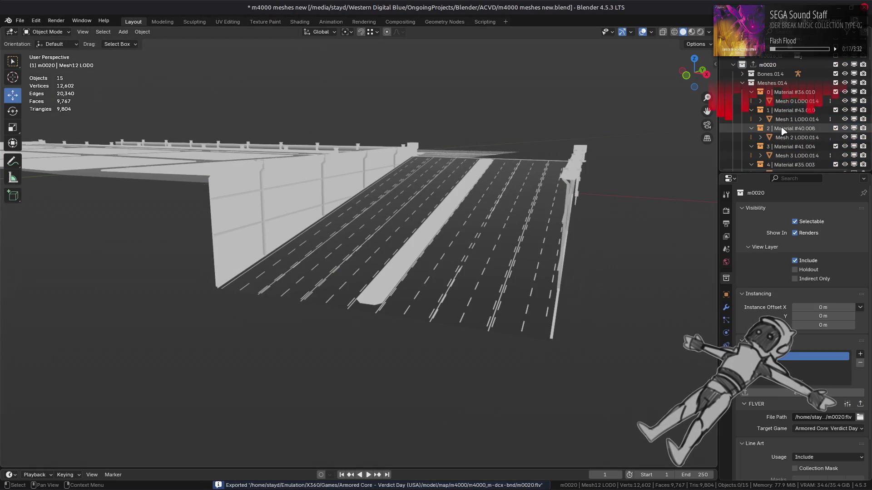
{"action": "scroll", "coordinate": [782, 131], "scroll_direction": "down", "scroll_amount": 10}
{"action": "scroll", "coordinate": [778, 126], "scroll_direction": "up", "scroll_amount": 3}
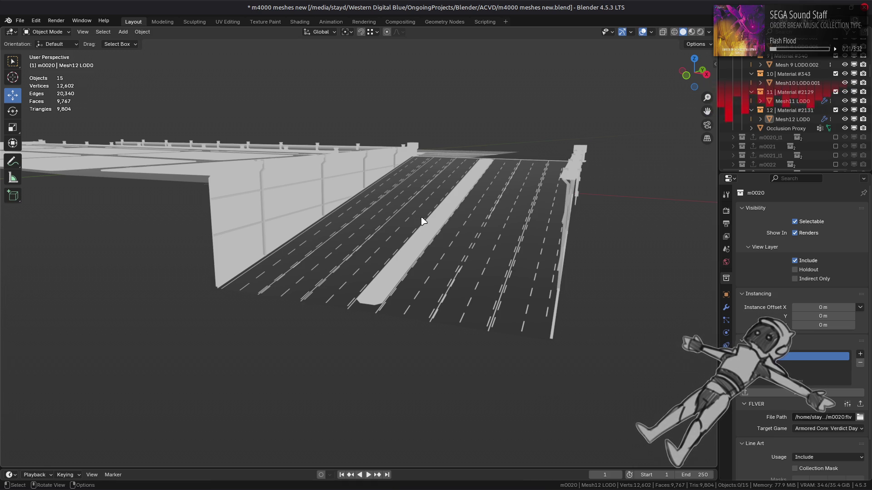
{"action": "key", "text": "ctrl+s"}
{"action": "key", "text": "alt+Tab"}
{"action": "key", "text": "alt+Tab"}
{"action": "key", "text": "alt+Tab"}
{"action": "key", "text": "alt+Tab"}
Repack the unpacked m4000 map folder with YabberExtended
{"action": "right_click", "coordinate": [383, 202]}
{"action": "mouse_move", "coordinate": [499, 246]}
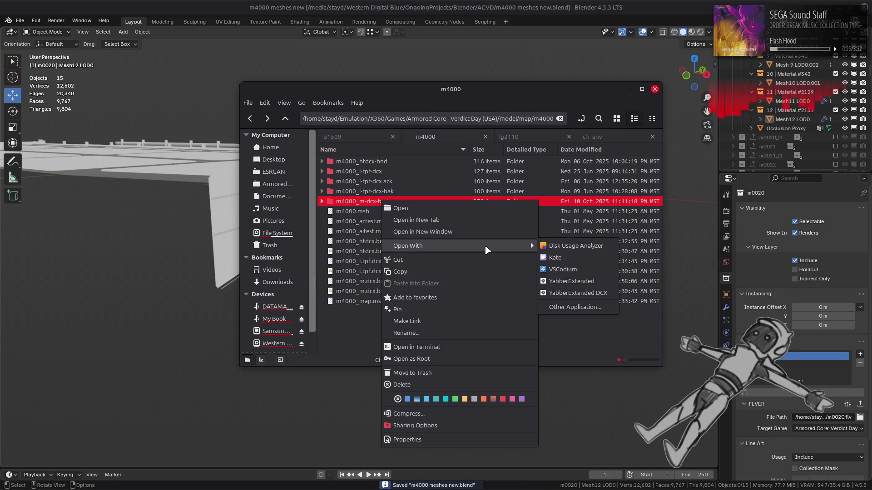
{"action": "left_click", "coordinate": [573, 281]}
Run the AC Test in Xenia to see the re-exported m0020 road in game
{"action": "mouse_move", "coordinate": [215, 482]}
{"action": "key", "text": "alt+Tab"}
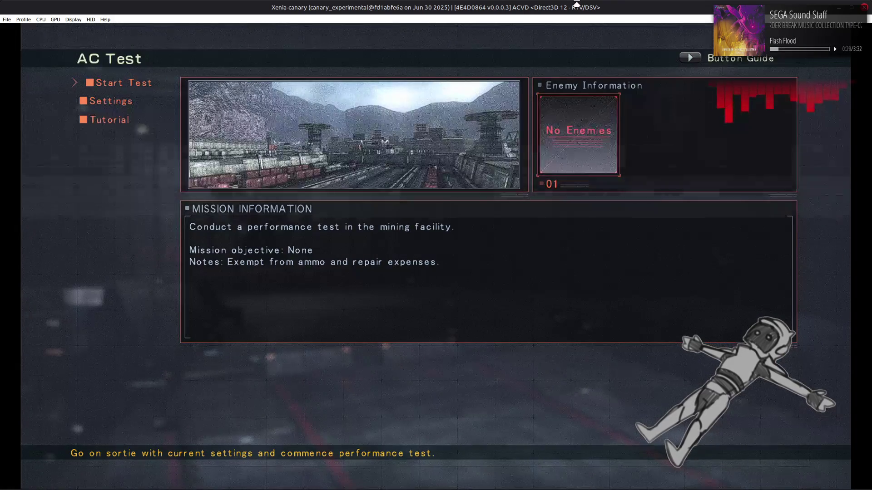
{"action": "key", "text": "Return"}
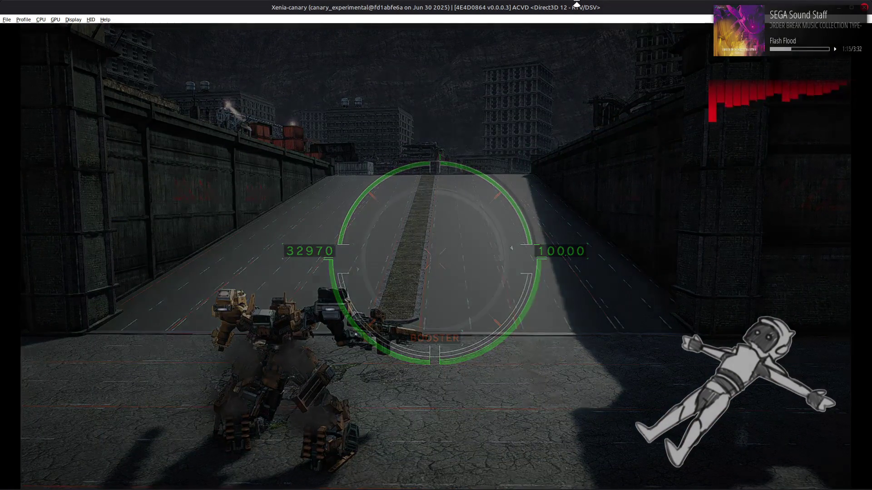
{"action": "key", "text": "alt+Tab"}
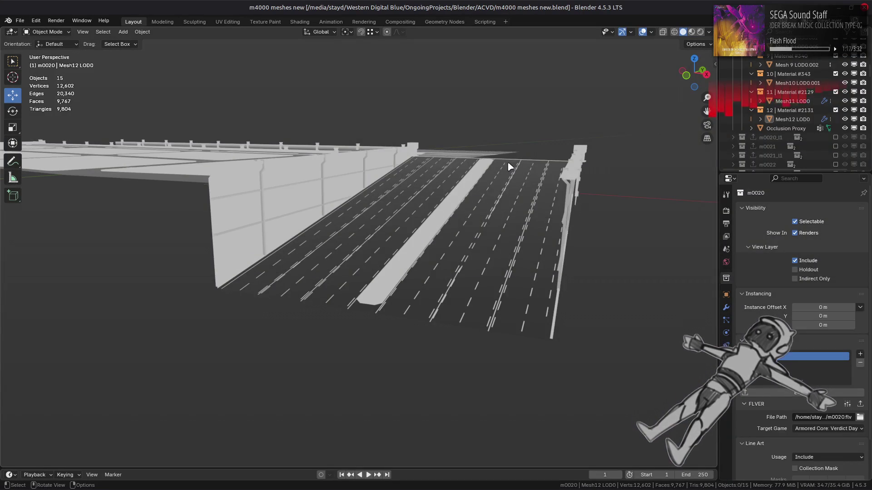
Launch 010 Editor, decompress m0020.flv to .undcx with YabberExtended DCX, and load m0020.flv.bak.undcx
{"action": "key", "text": "alt+Tab"}
{"action": "key", "text": "super"}
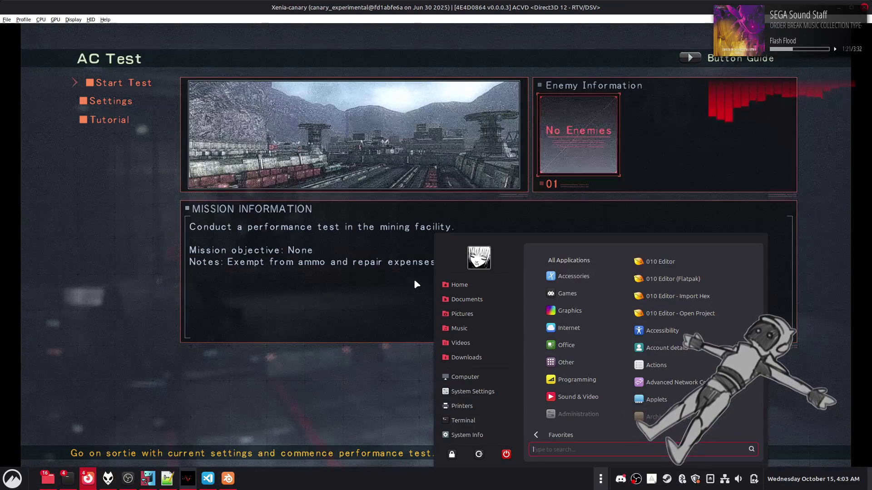
{"action": "left_click", "coordinate": [663, 260]}
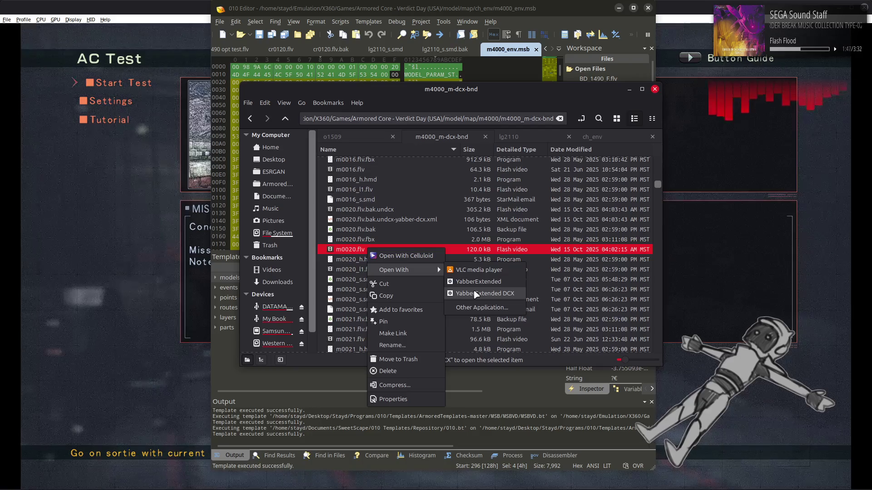
{"action": "left_click", "coordinate": [476, 294]}
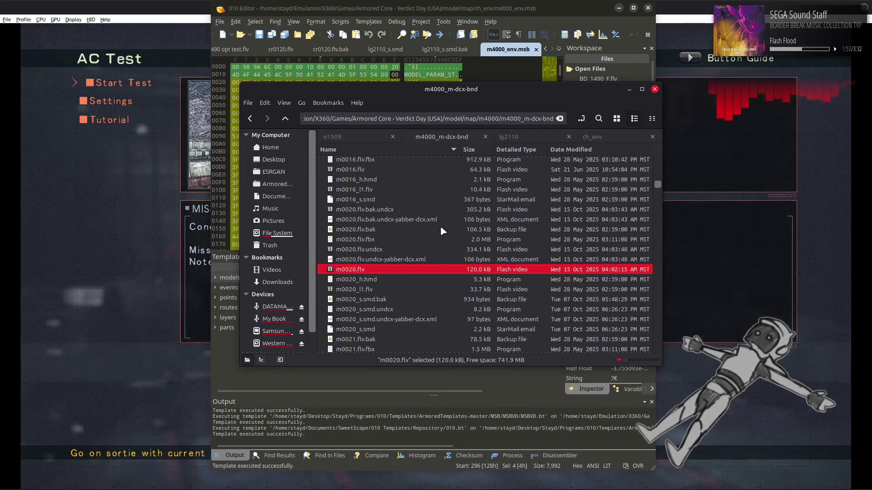
{"action": "left_click", "coordinate": [354, 209]}
{"action": "left_click_drag", "start_coordinate": [348, 81], "coordinate": [359, 69]}
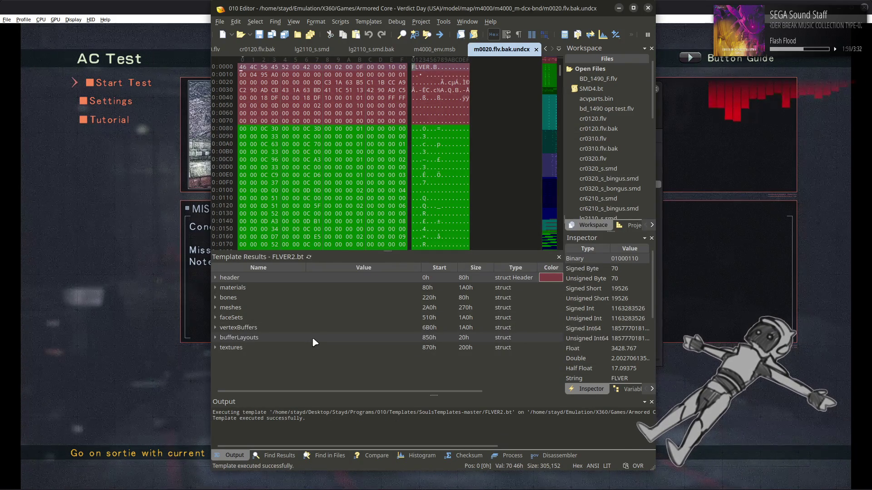
Find road mesh Mesh 2 LOD0.014, then expand vertexBuffers[2] to vertex[0] in the backup file
{"action": "key", "text": "alt+Tab"}
{"action": "key", "text": "alt+Tab"}
{"action": "key", "text": "alt+Tab"}
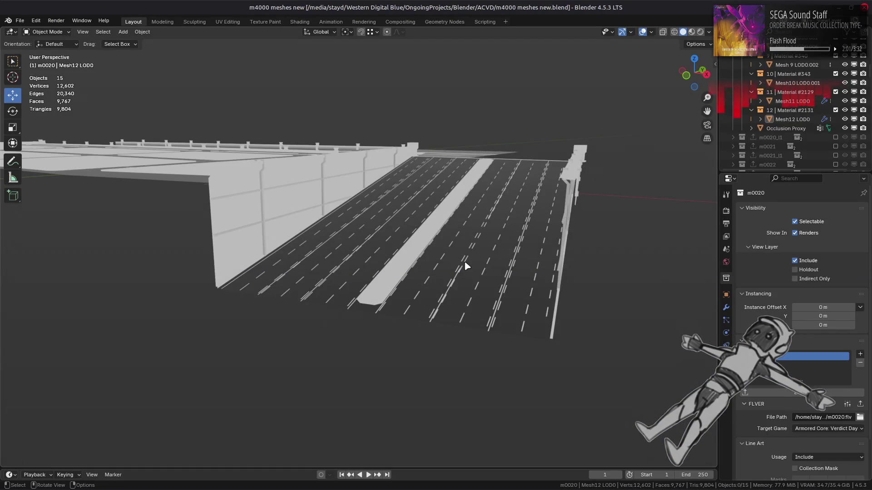
{"action": "left_click", "coordinate": [443, 272]}
{"action": "scroll", "coordinate": [780, 130], "scroll_direction": "up", "scroll_amount": 5}
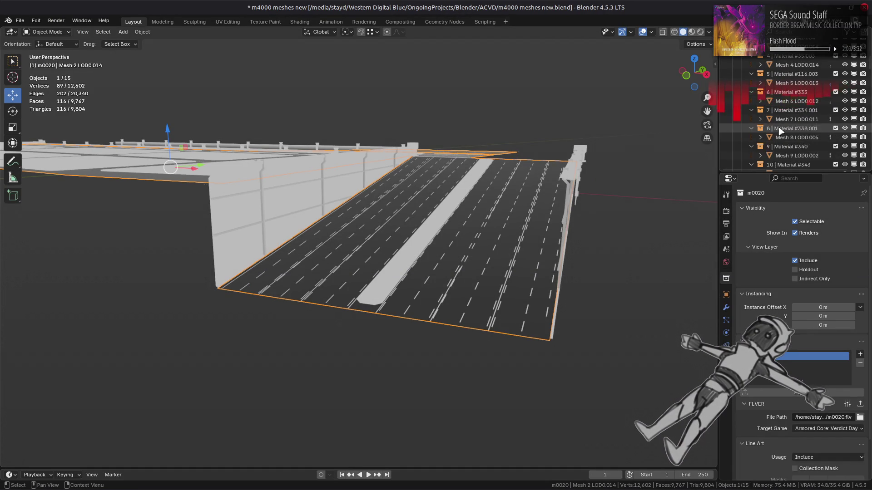
{"action": "scroll", "coordinate": [780, 131], "scroll_direction": "up", "scroll_amount": 5}
{"action": "key", "text": "alt+Tab"}
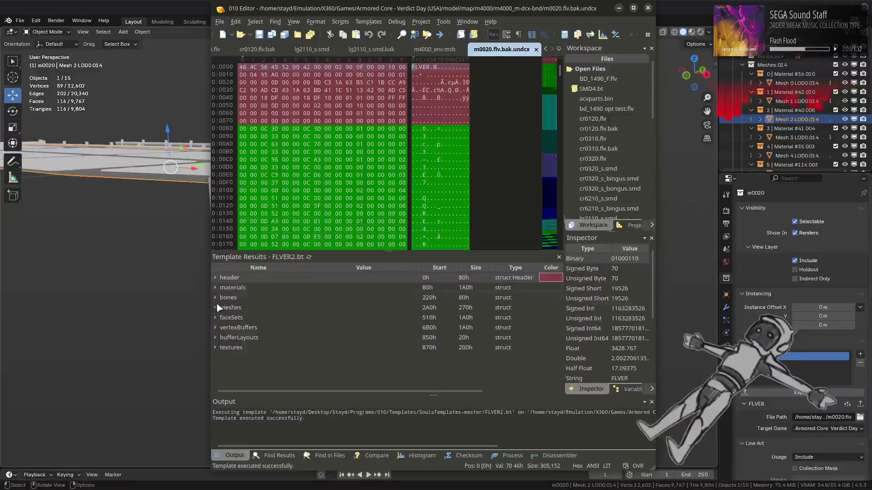
{"action": "left_click", "coordinate": [214, 327]}
{"action": "left_click", "coordinate": [236, 308]}
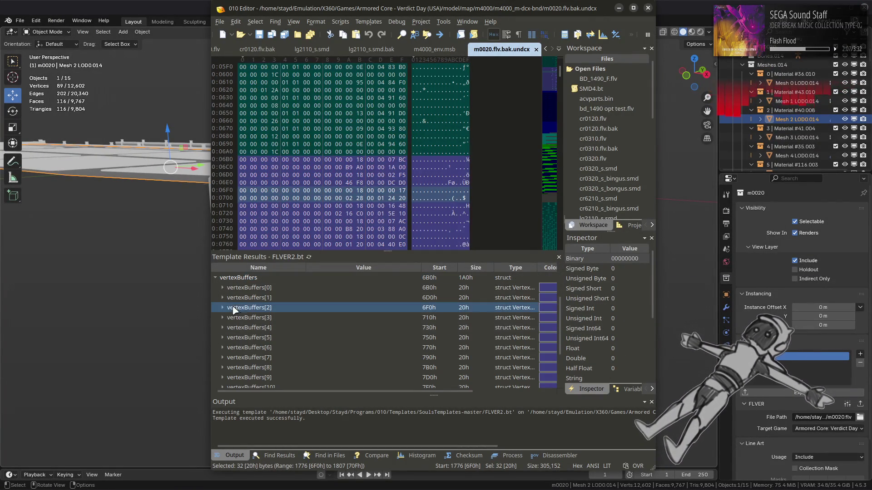
{"action": "left_click", "coordinate": [222, 308]}
{"action": "left_click", "coordinate": [232, 378]}
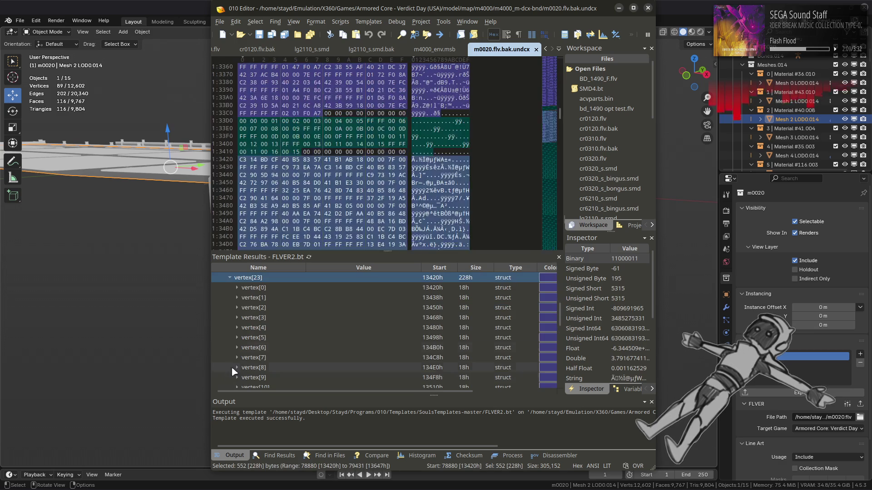
{"action": "left_click", "coordinate": [238, 289]}
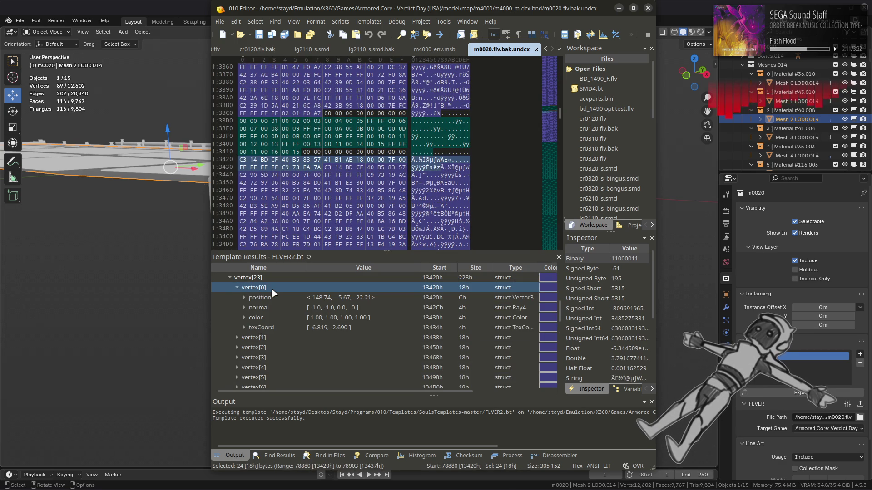
Open m0020.flv.undcx and expand vertexBuffers[2] to vertex[0] showing color[0] and color[1]
{"action": "key", "text": "alt+Tab"}
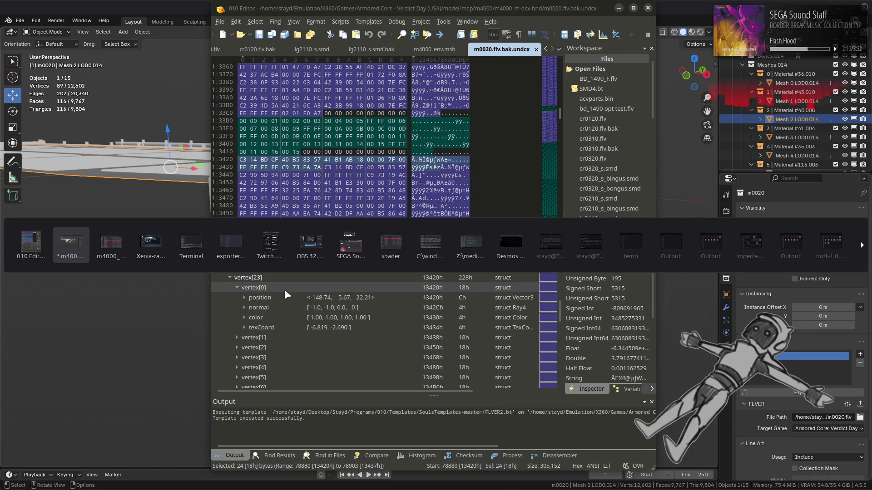
{"action": "key", "text": "alt+Tab"}
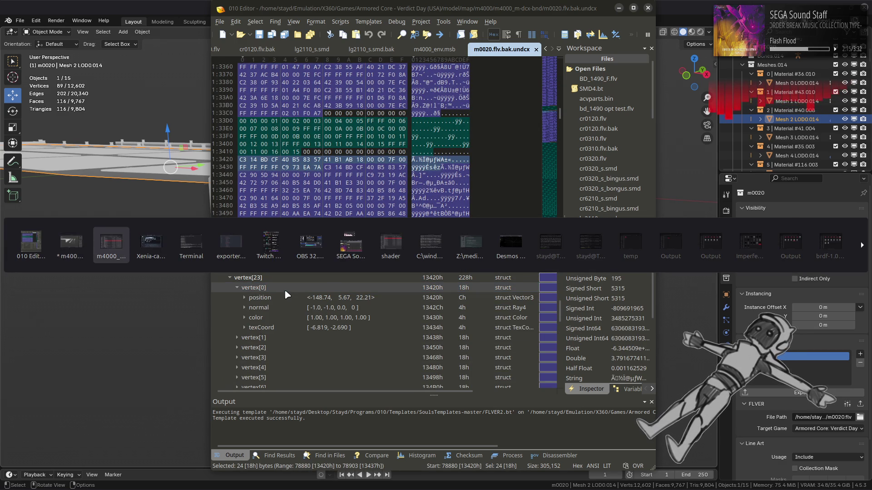
{"action": "double_click", "coordinate": [354, 249]}
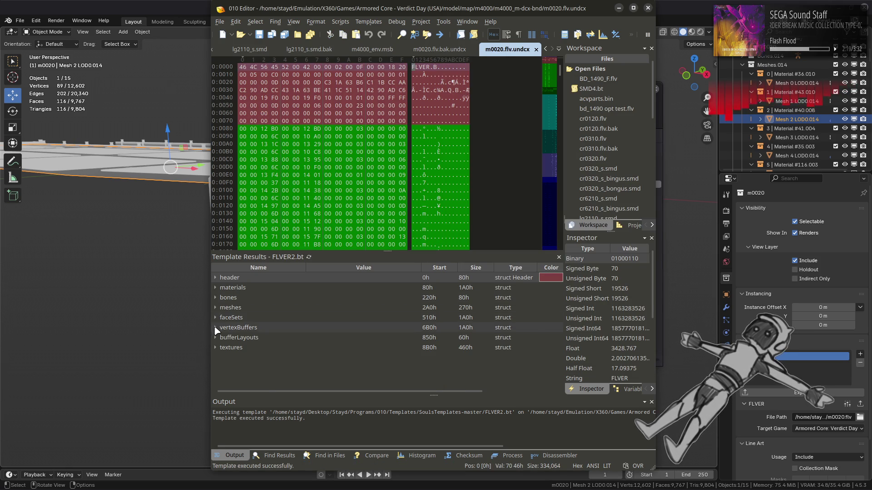
{"action": "left_click", "coordinate": [215, 327]}
{"action": "left_click", "coordinate": [222, 307]}
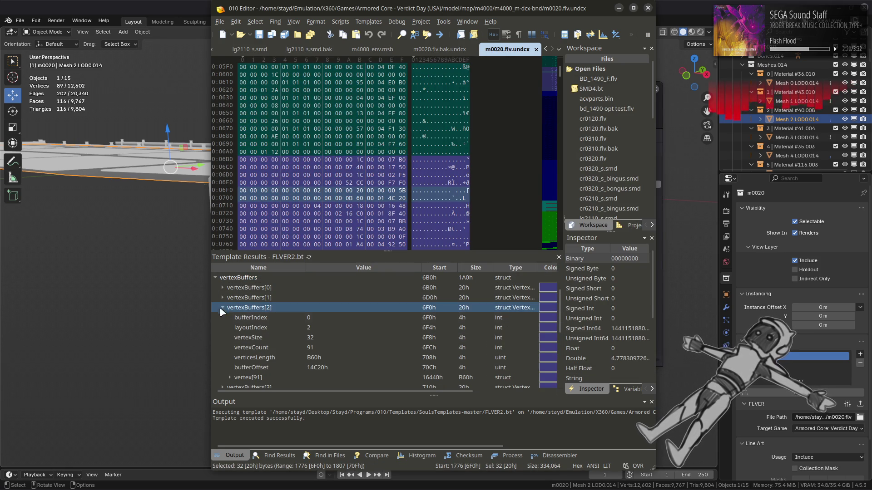
{"action": "left_click", "coordinate": [230, 377]}
{"action": "left_click", "coordinate": [236, 289]}
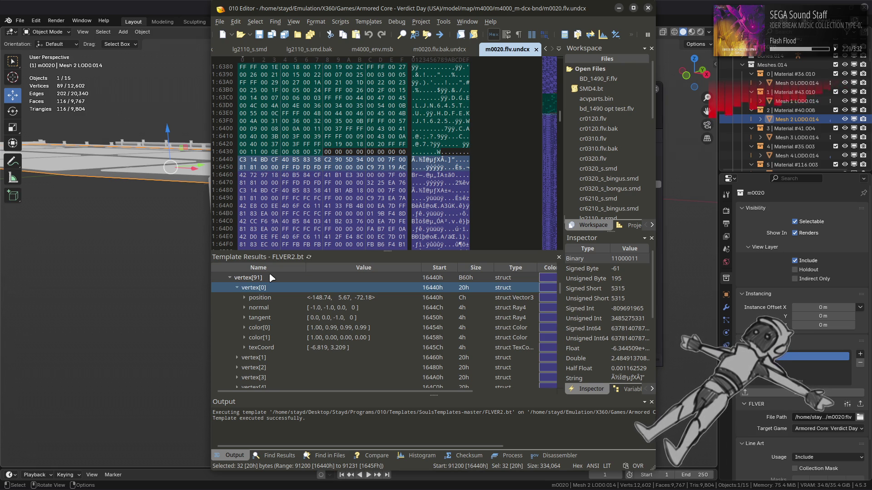
Flip between the backup and re-exported tabs to compare vertex[0]'s colour entries
{"action": "left_click", "coordinate": [442, 51]}
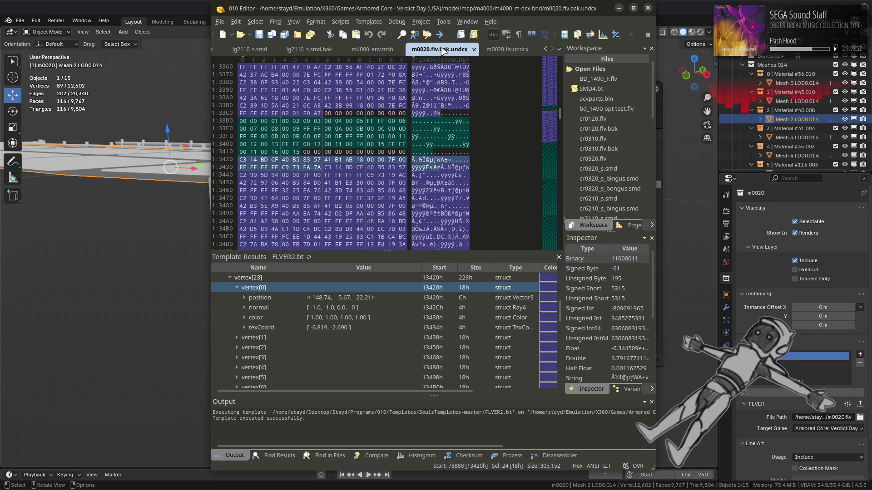
{"action": "left_click", "coordinate": [499, 51]}
{"action": "left_click", "coordinate": [444, 50]}
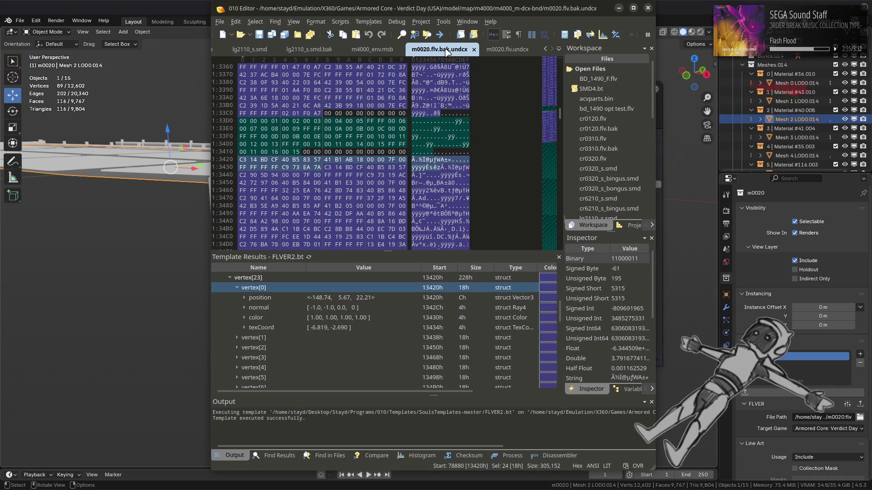
{"action": "left_click", "coordinate": [498, 50]}
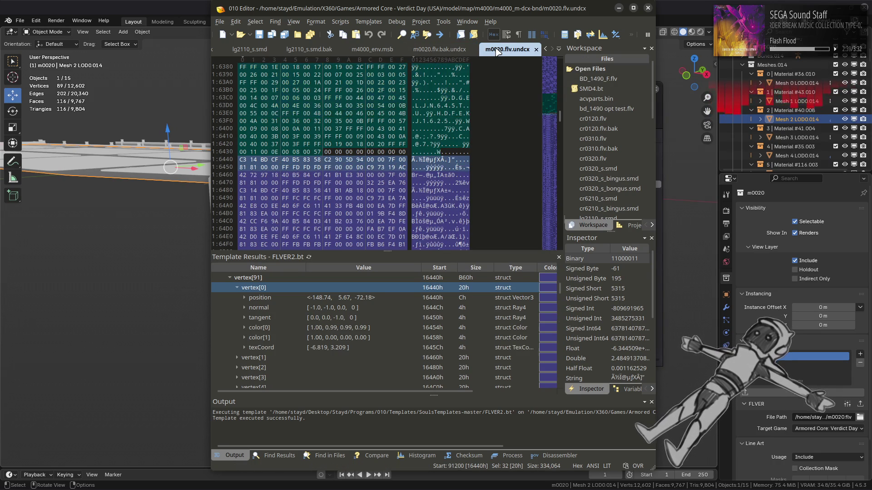
{"action": "left_click", "coordinate": [440, 49]}
{"action": "left_click", "coordinate": [495, 49]}
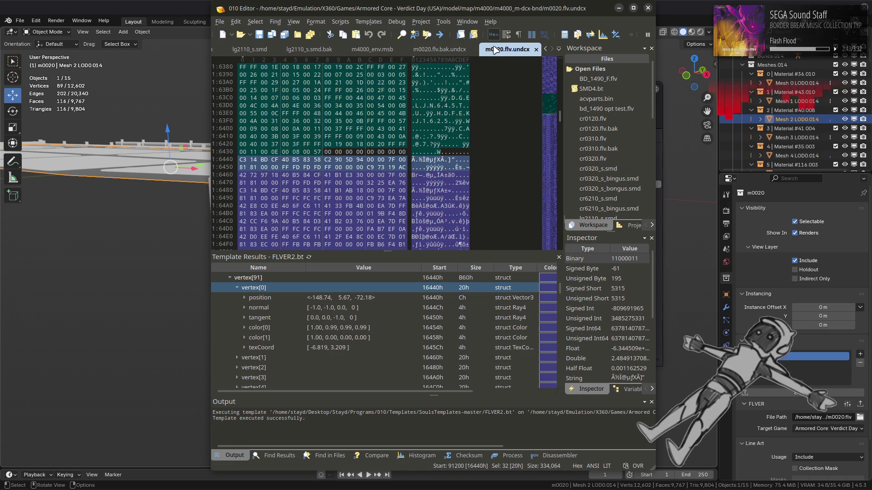
{"action": "left_click", "coordinate": [447, 50]}
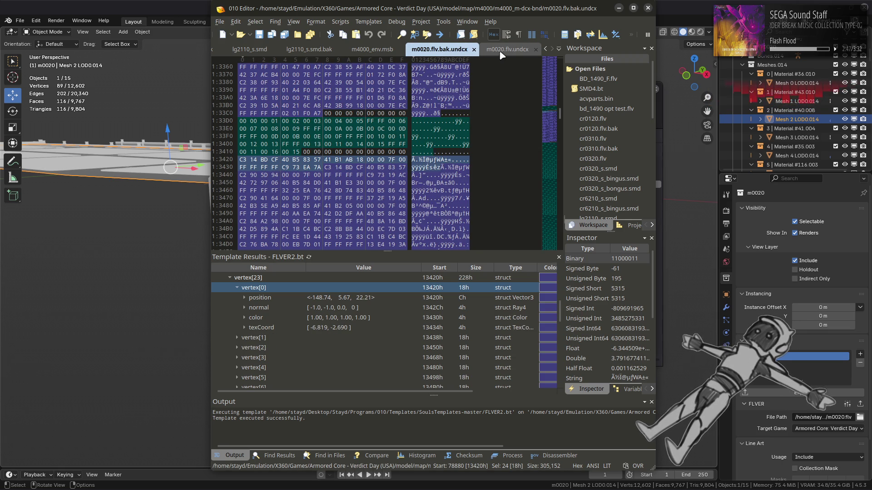
{"action": "left_click", "coordinate": [502, 51]}
{"action": "left_click", "coordinate": [448, 50]}
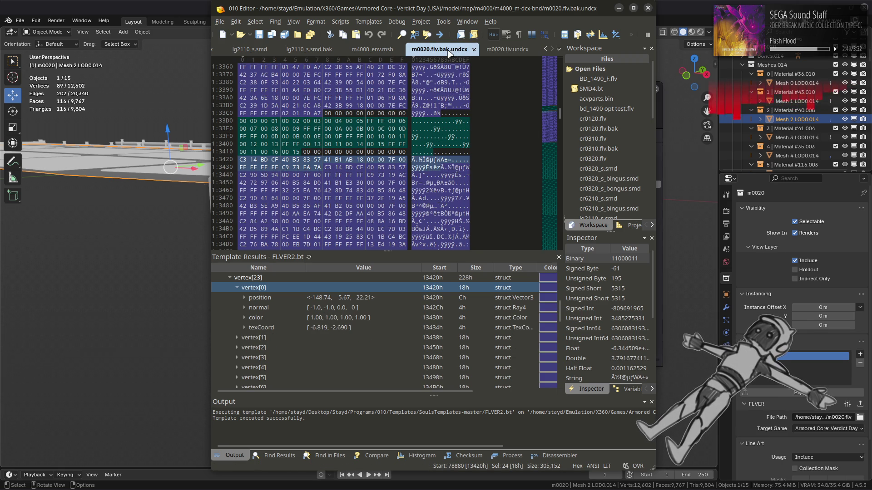
{"action": "left_click", "coordinate": [502, 51]}
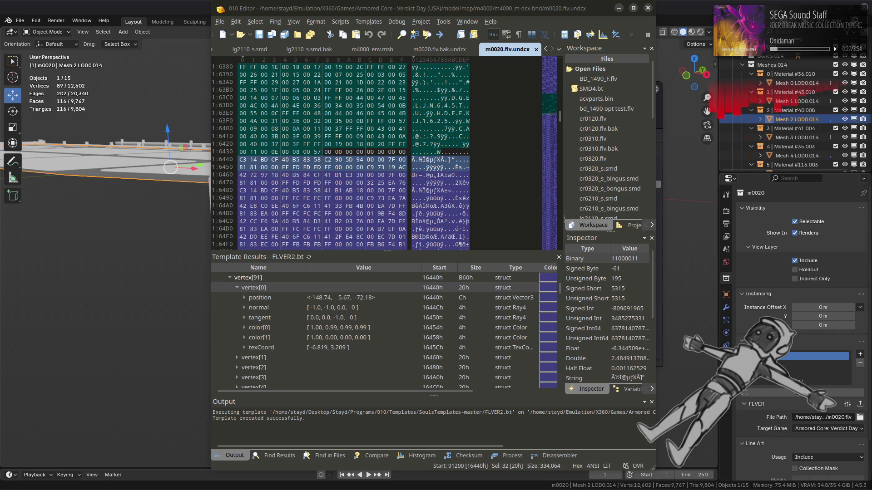
Mark vertex[0]'s 12-byte position at 16440h and compare it with the .bak file
{"action": "left_click", "coordinate": [261, 298]}
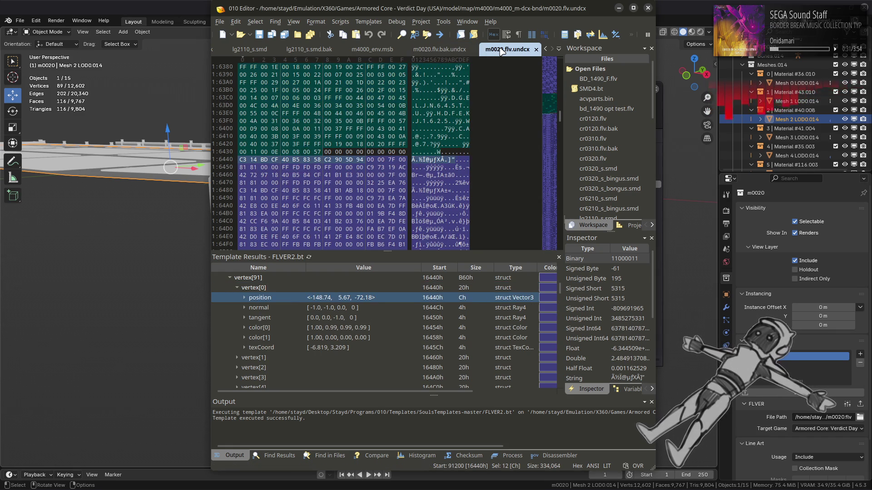
{"action": "left_click", "coordinate": [450, 51]}
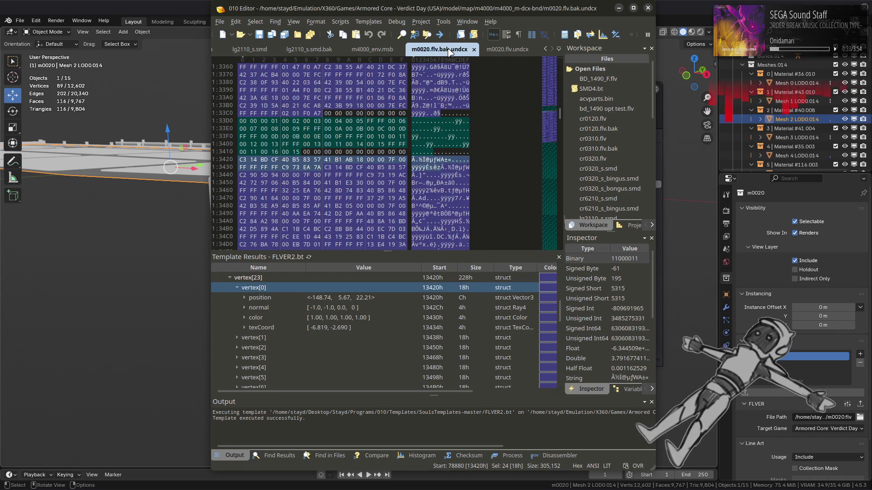
{"action": "left_click", "coordinate": [507, 50]}
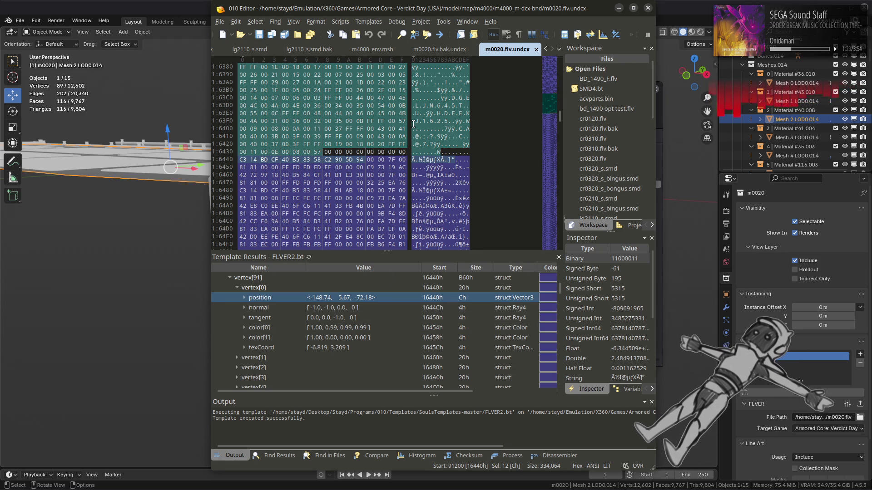
{"action": "left_click", "coordinate": [436, 49]}
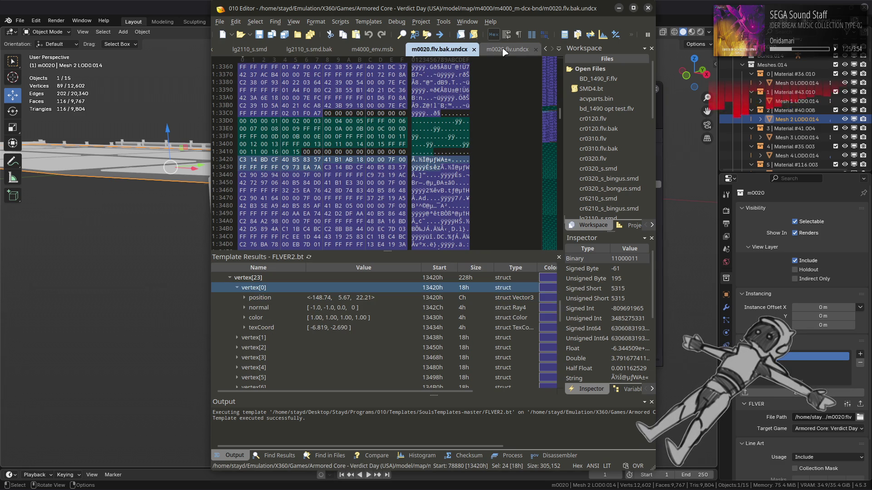
{"action": "left_click", "coordinate": [504, 49]}
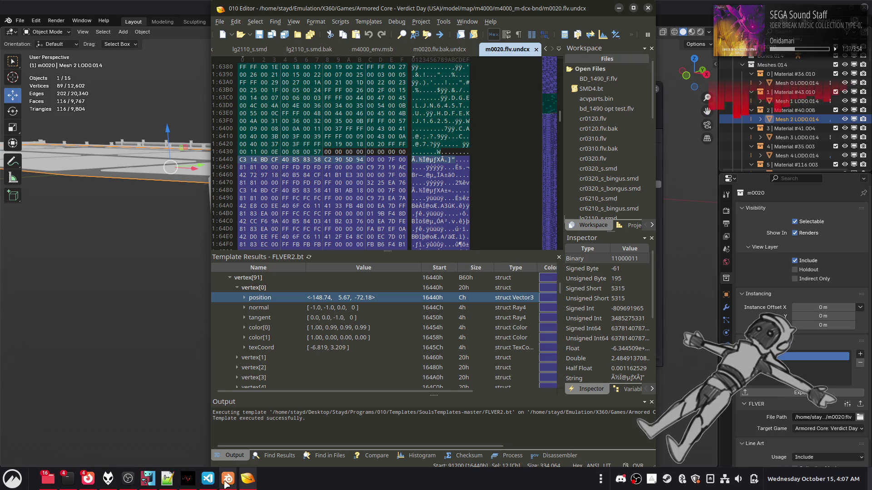
{"action": "left_click", "coordinate": [172, 483]}
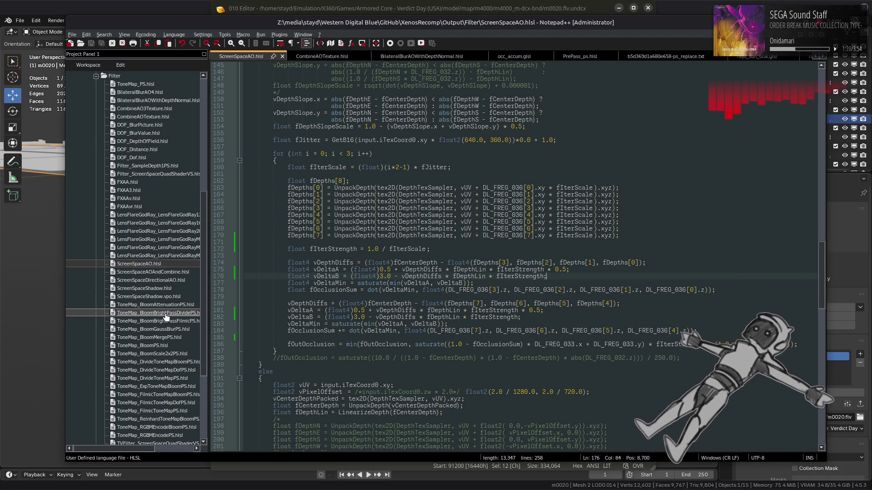
Browse Flver_ColDif_v.hlsl from FLVER > LightPrepass1, then open FLVER_PS.hlsl
{"action": "scroll", "coordinate": [166, 317], "scroll_direction": "down", "scroll_amount": 6}
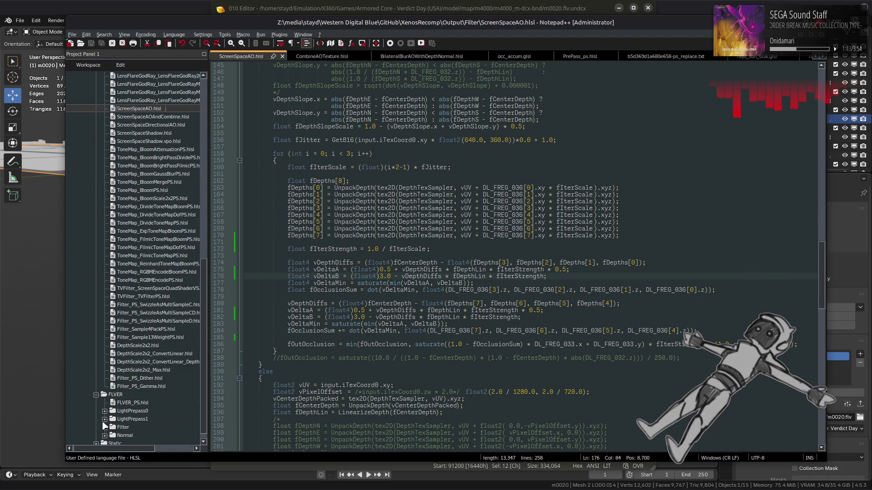
{"action": "left_click", "coordinate": [104, 419]}
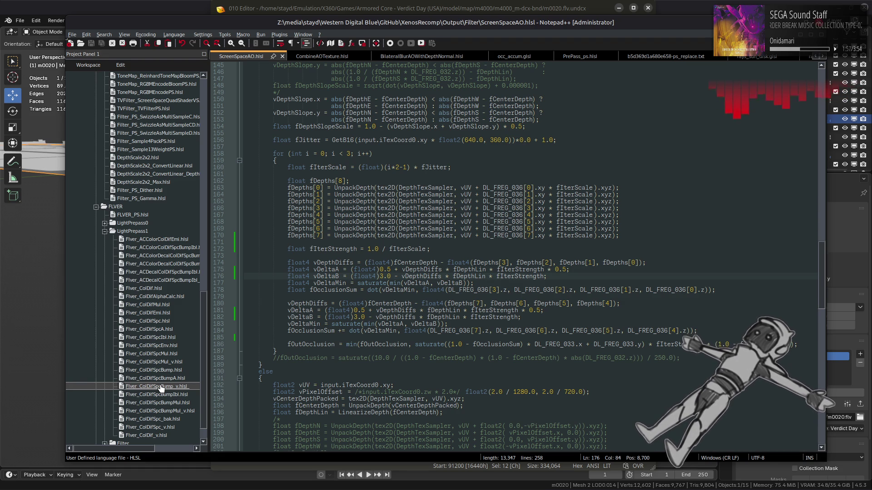
{"action": "double_click", "coordinate": [147, 435]}
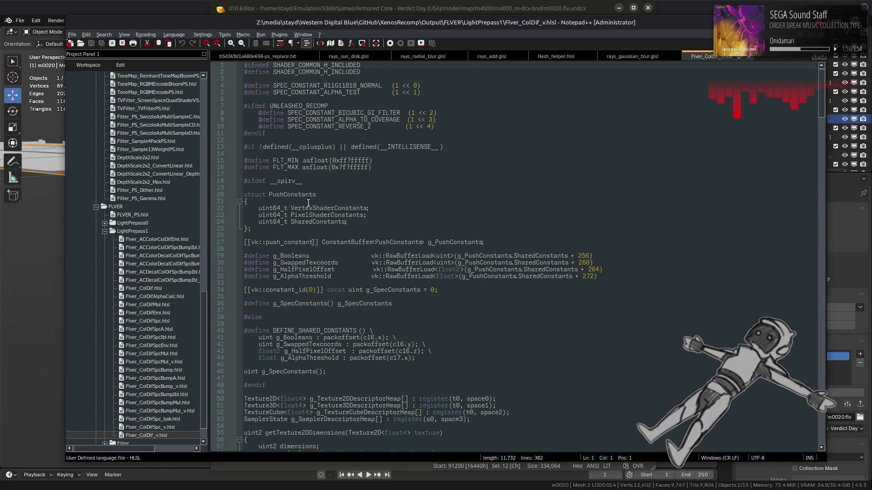
{"action": "scroll", "coordinate": [309, 193], "scroll_direction": "down", "scroll_amount": 20}
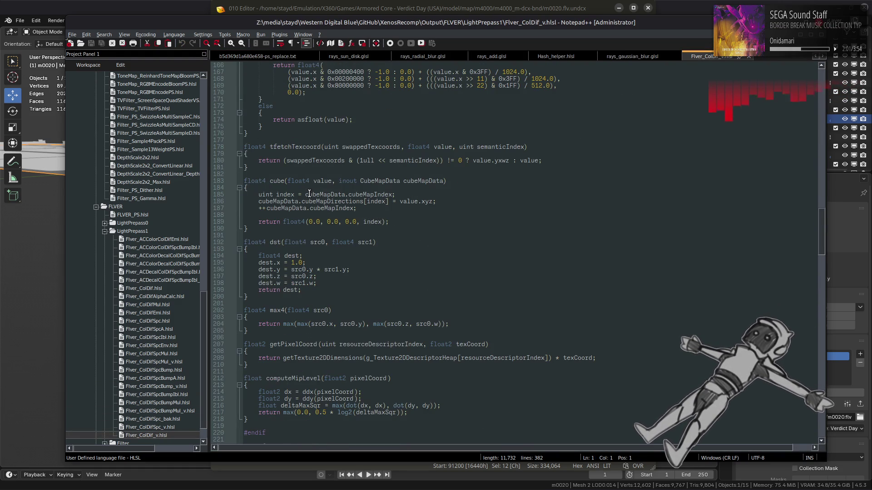
{"action": "scroll", "coordinate": [308, 193], "scroll_direction": "down", "scroll_amount": 20}
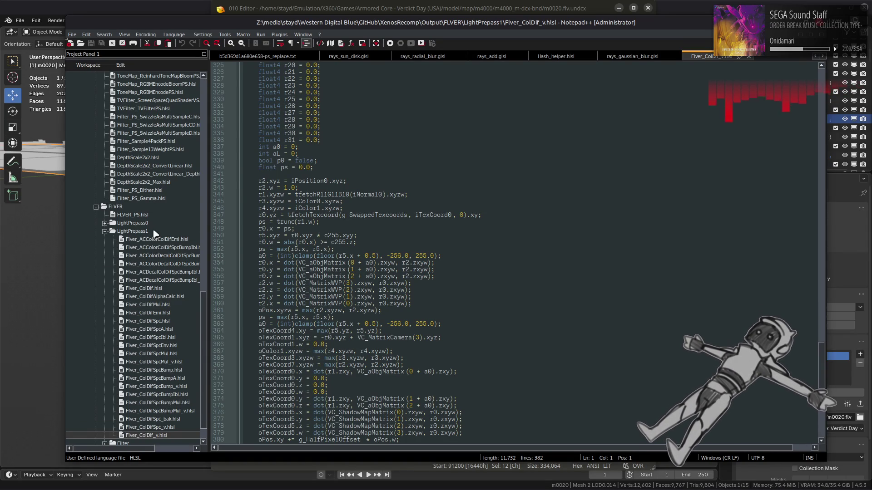
{"action": "double_click", "coordinate": [132, 215]}
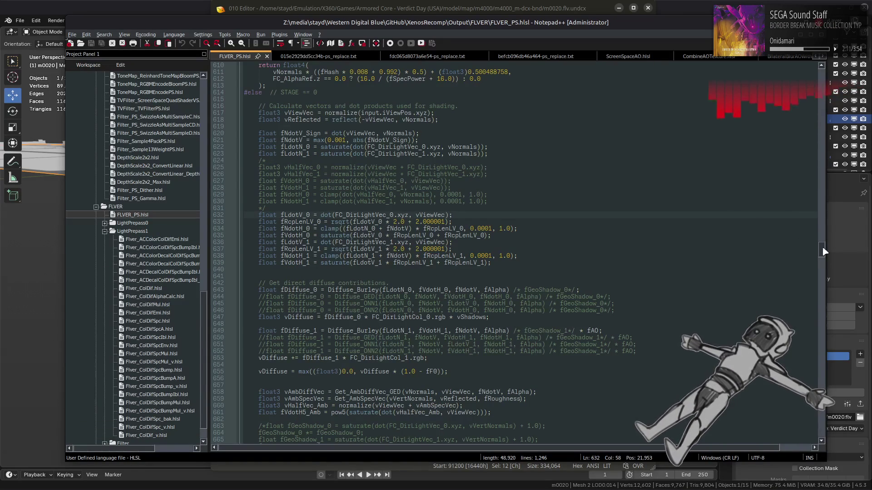
Scroll FLVER_PS.hlsl from the lighting code down to the ambient occlusion section
{"action": "left_click", "coordinate": [731, 235]}
{"action": "scroll", "coordinate": [824, 254], "scroll_direction": "down", "scroll_amount": 1}
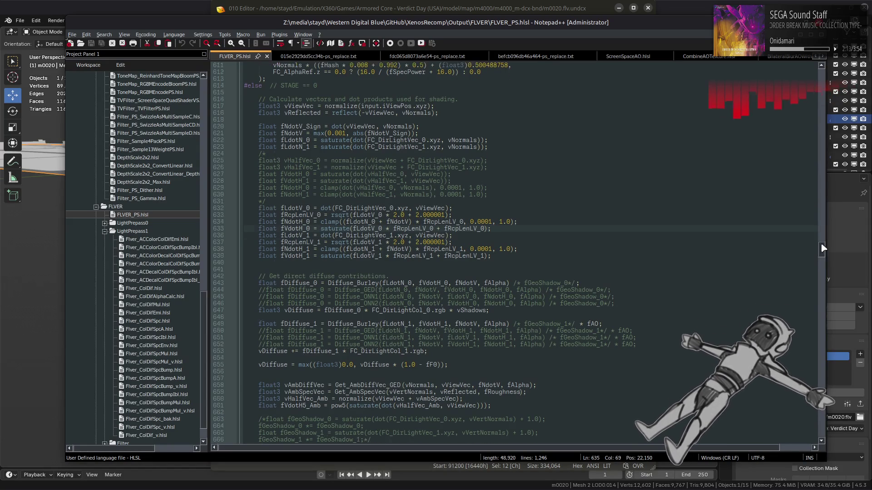
{"action": "scroll", "coordinate": [541, 188], "scroll_direction": "up", "scroll_amount": 20}
{"action": "scroll", "coordinate": [538, 190], "scroll_direction": "down", "scroll_amount": 15}
{"action": "scroll", "coordinate": [533, 191], "scroll_direction": "up", "scroll_amount": 8}
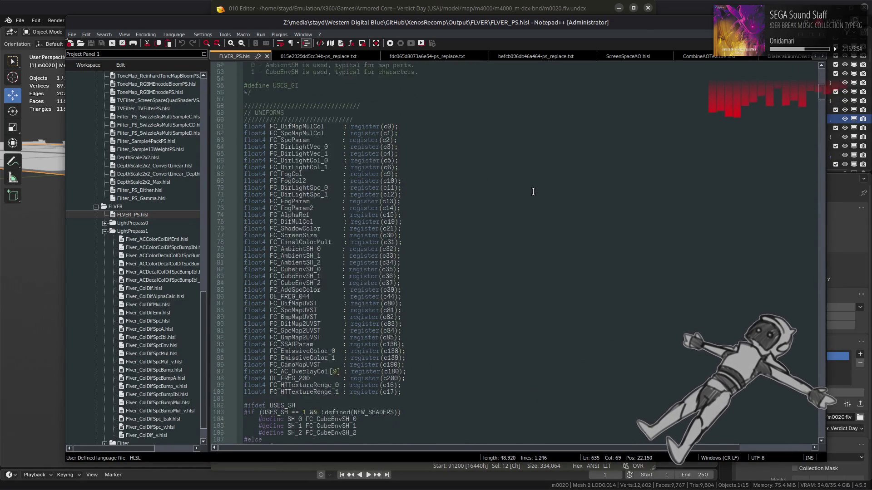
{"action": "scroll", "coordinate": [533, 191], "scroll_direction": "down", "scroll_amount": 15}
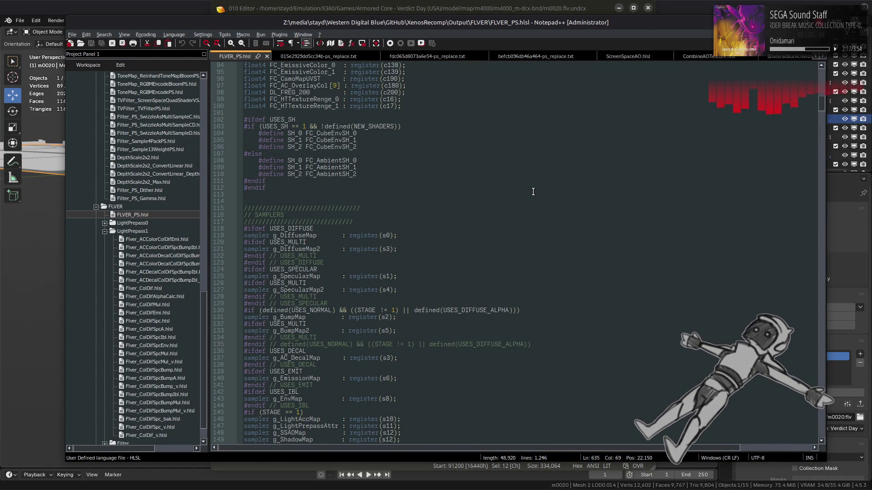
{"action": "scroll", "coordinate": [533, 191], "scroll_direction": "down", "scroll_amount": 3}
{"action": "scroll", "coordinate": [533, 192], "scroll_direction": "down", "scroll_amount": 1}
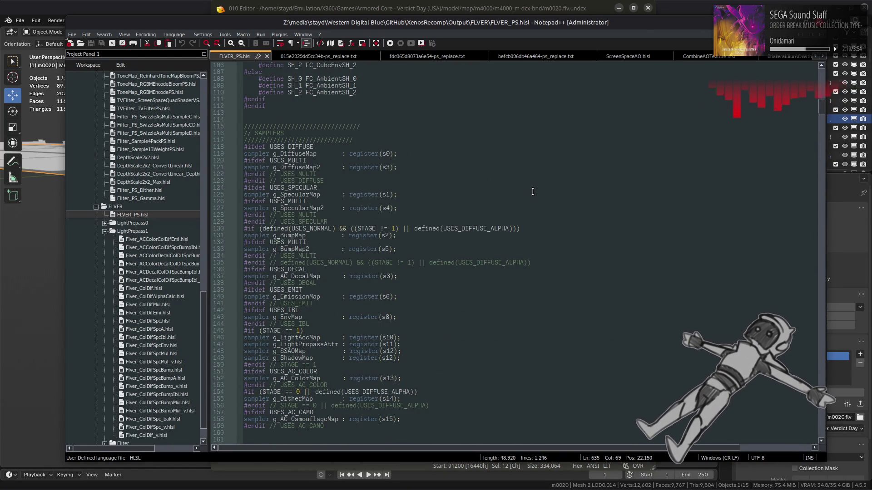
{"action": "scroll", "coordinate": [533, 192], "scroll_direction": "up", "scroll_amount": 20}
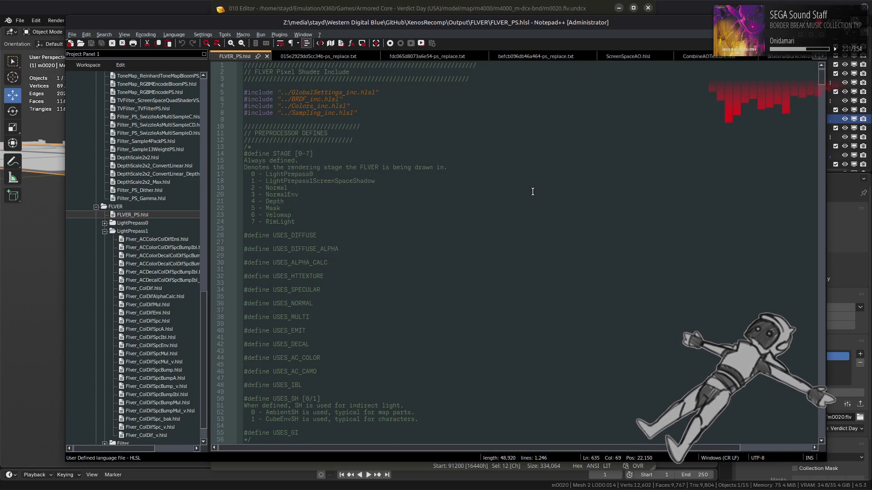
{"action": "scroll", "coordinate": [532, 192], "scroll_direction": "down", "scroll_amount": 20}
{"action": "scroll", "coordinate": [533, 192], "scroll_direction": "down", "scroll_amount": 20}
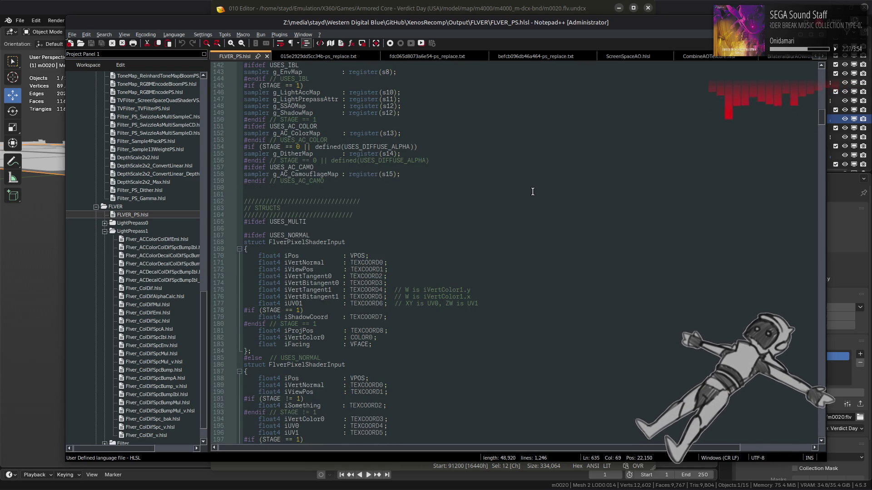
{"action": "scroll", "coordinate": [532, 192], "scroll_direction": "down", "scroll_amount": 12}
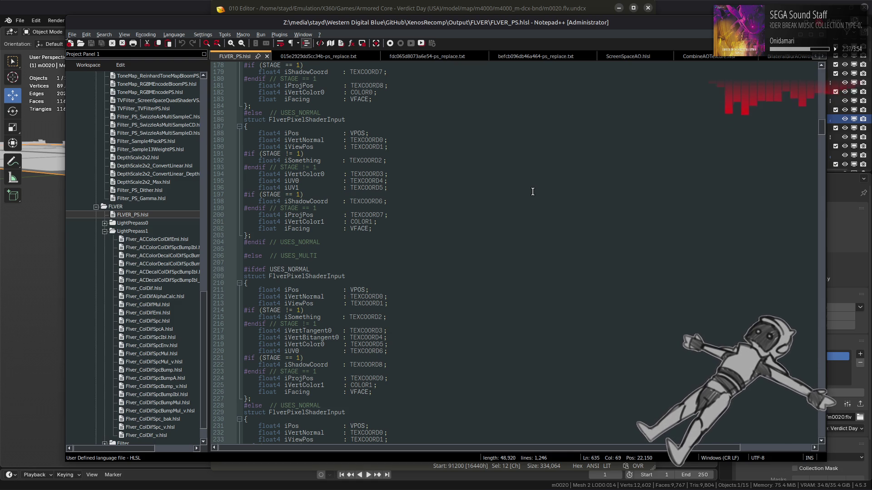
{"action": "scroll", "coordinate": [533, 191], "scroll_direction": "down", "scroll_amount": 5}
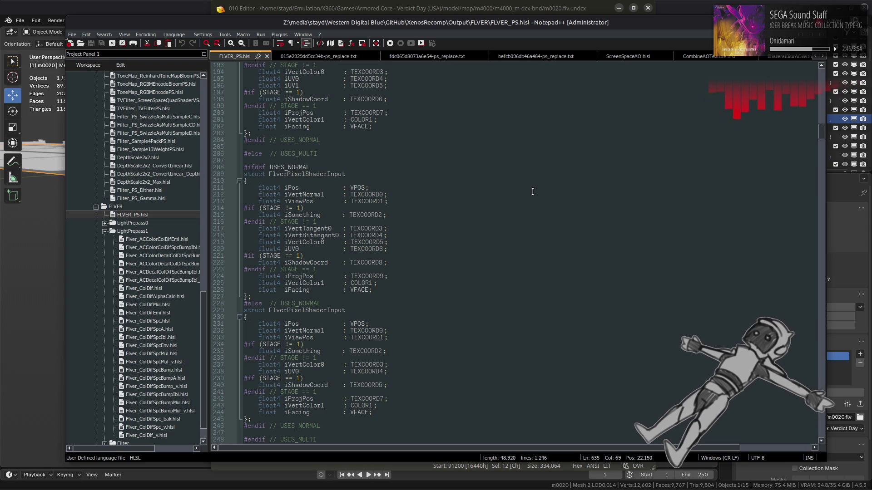
{"action": "scroll", "coordinate": [533, 192], "scroll_direction": "down", "scroll_amount": 8}
{"action": "scroll", "coordinate": [533, 191], "scroll_direction": "down", "scroll_amount": 20}
{"action": "scroll", "coordinate": [532, 192], "scroll_direction": "down", "scroll_amount": 20}
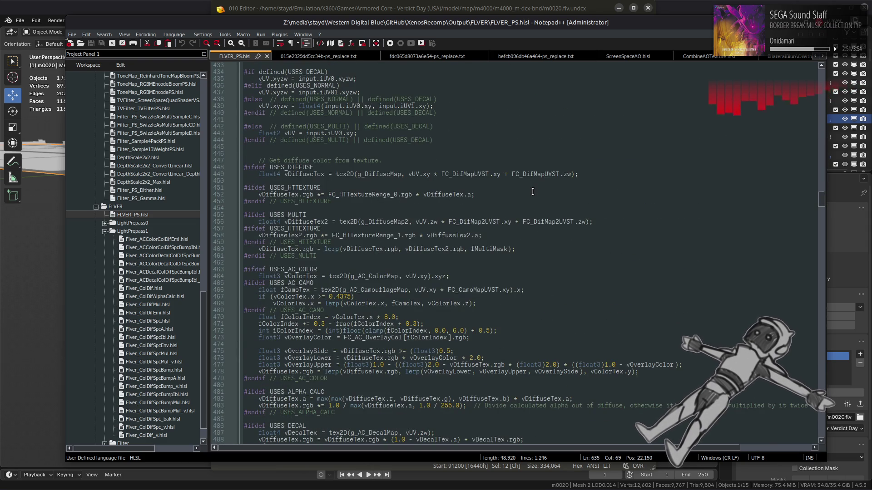
{"action": "scroll", "coordinate": [533, 192], "scroll_direction": "up", "scroll_amount": 7}
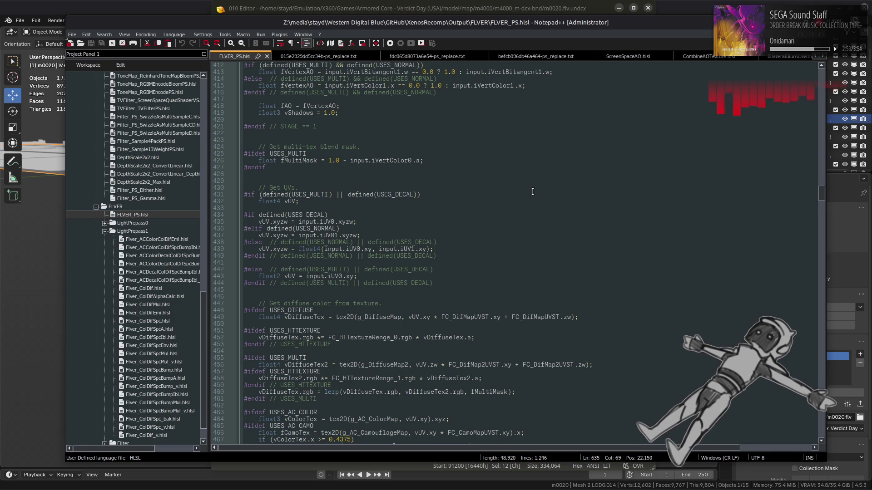
{"action": "scroll", "coordinate": [533, 192], "scroll_direction": "up", "scroll_amount": 13}
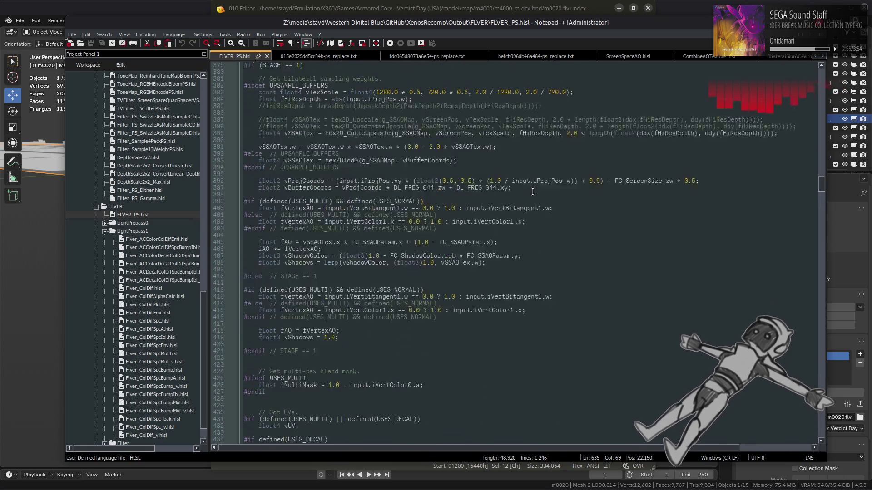
Highlight every use of fVertexAO, iVertBitangent1 and iVertColor1
{"action": "double_click", "coordinate": [303, 290]}
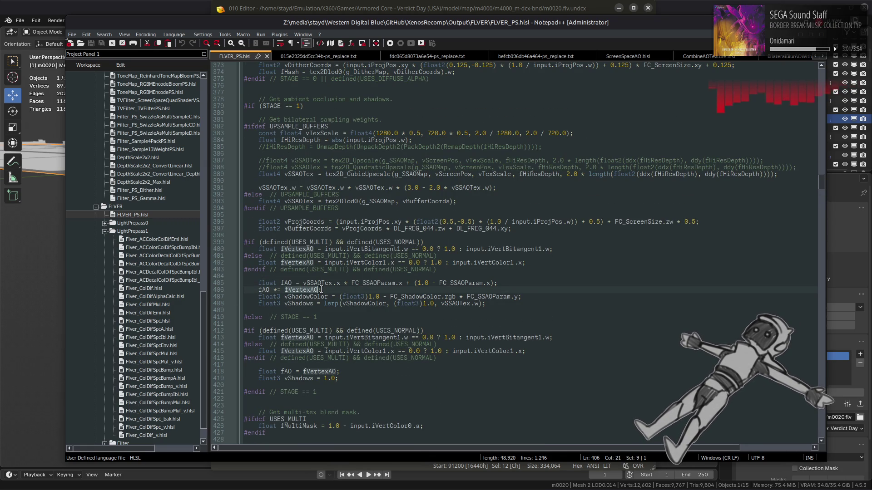
{"action": "double_click", "coordinate": [372, 249]}
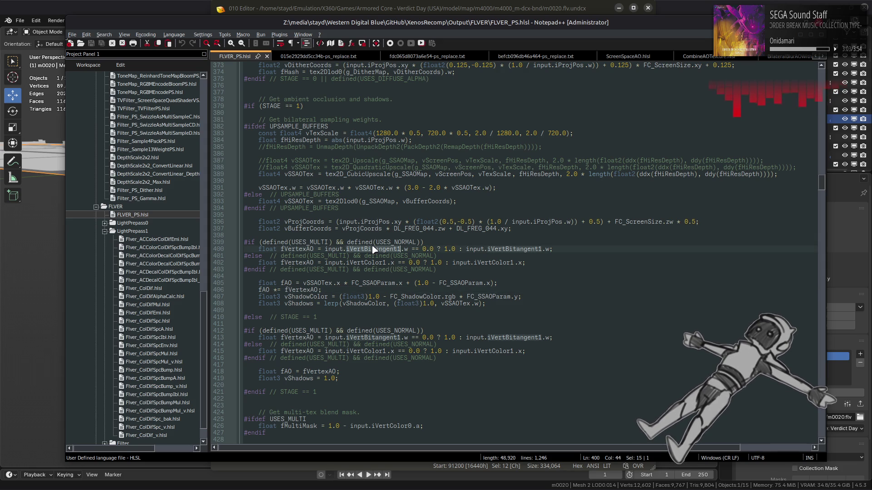
{"action": "double_click", "coordinate": [302, 249]}
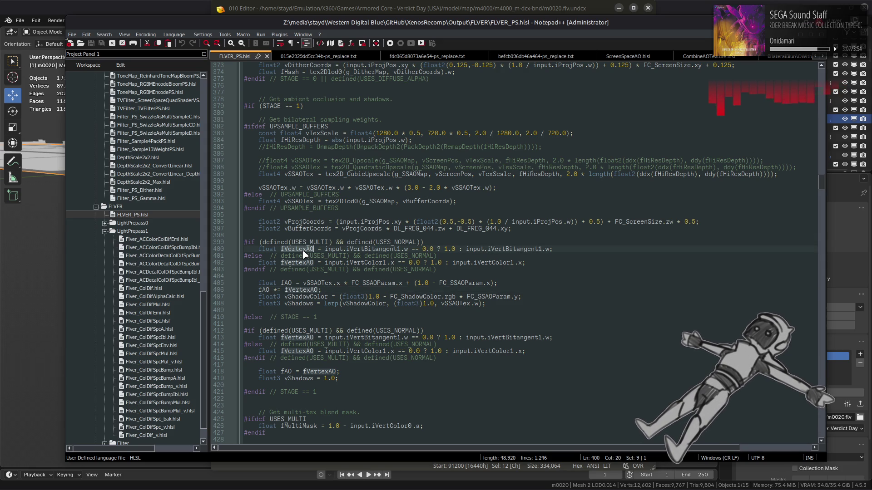
{"action": "double_click", "coordinate": [361, 263]}
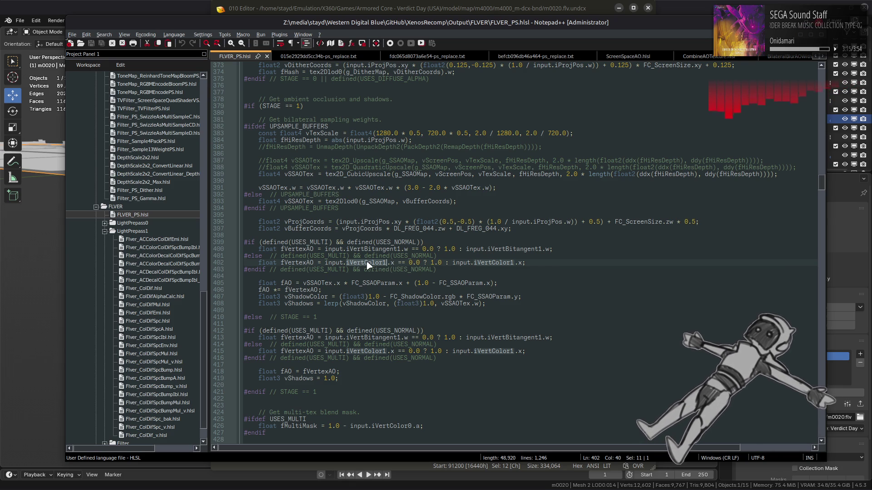
Step through iVertColor1 occurrences in FLVER_PS.hlsl, ending at line 243
{"action": "key", "text": "ctrl+f"}
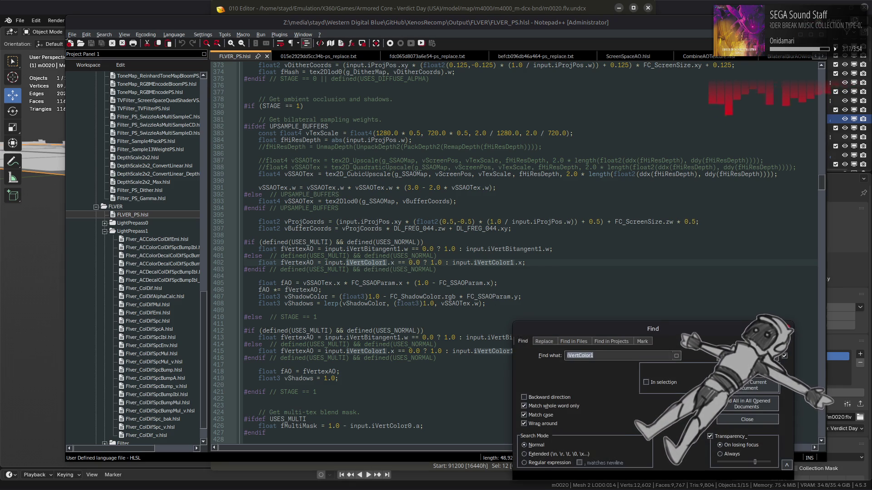
{"action": "key", "text": "shift+Return"}
{"action": "key", "text": "shift+Return"}
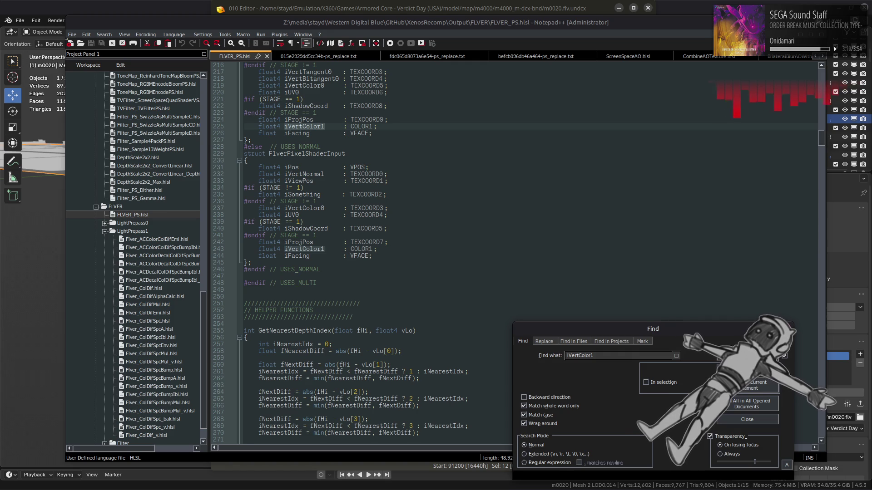
{"action": "key", "text": "shift+Return"}
{"action": "key", "text": "shift+Return"}
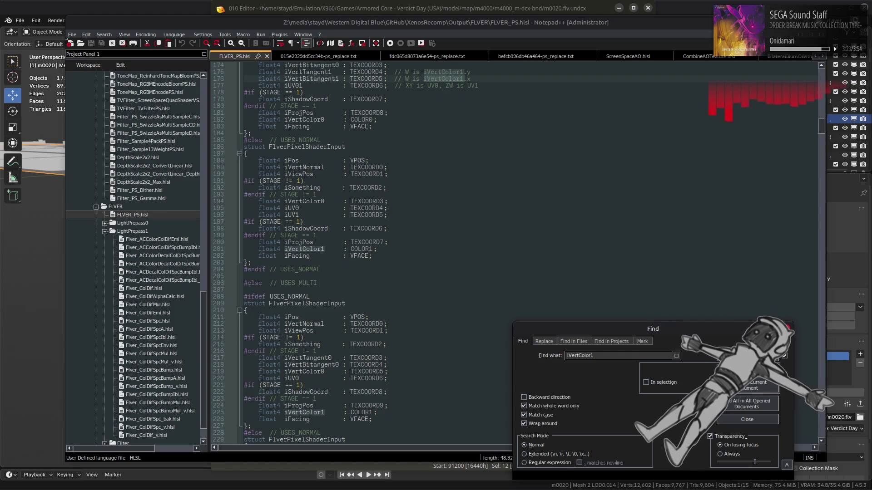
{"action": "key", "text": "Return"}
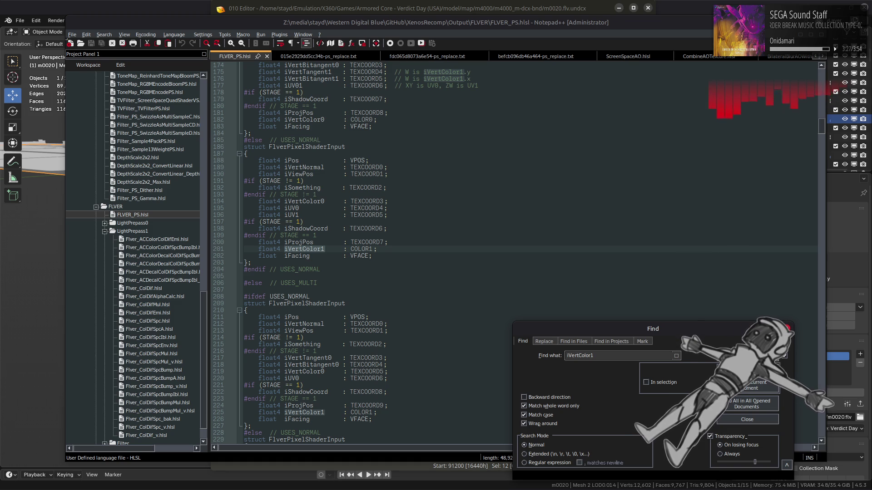
{"action": "key", "text": "Return"}
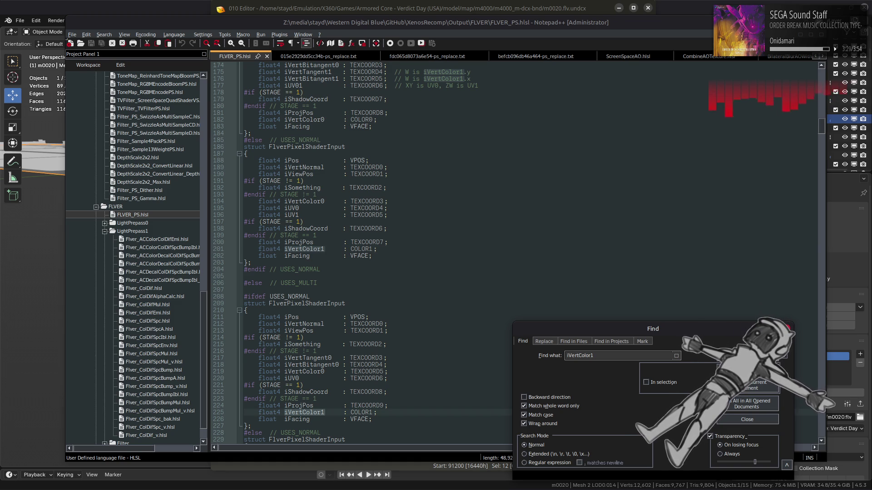
{"action": "key", "text": "Return"}
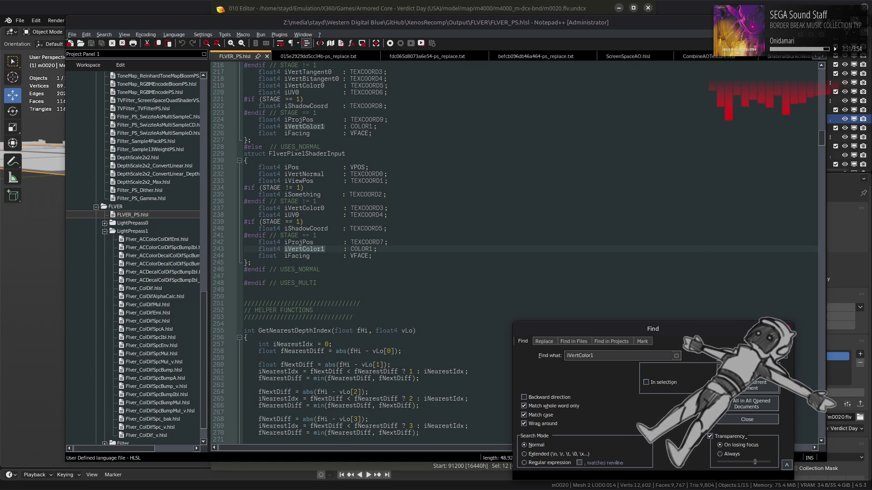
Open Flver_ColDif_v.hlsl and trace oColor1, register r4 and the iColor1 input
{"action": "left_click", "coordinate": [747, 419]}
{"action": "double_click", "coordinate": [152, 436]}
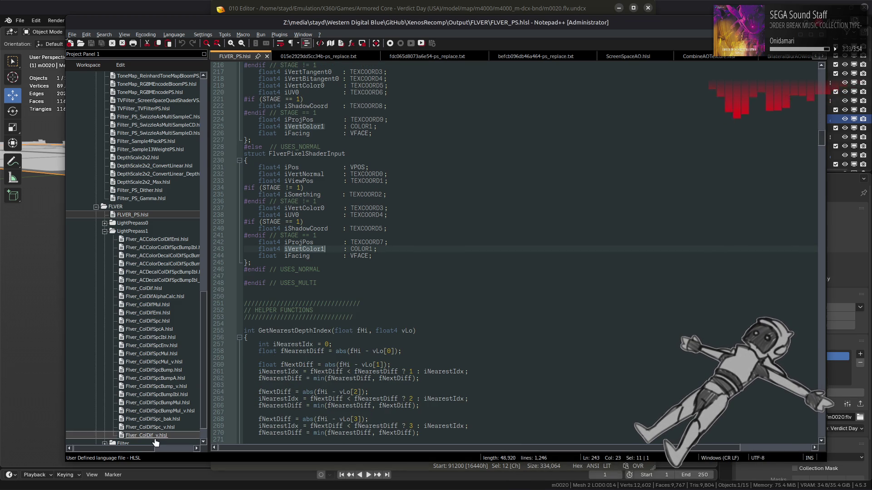
{"action": "scroll", "coordinate": [354, 309], "scroll_direction": "up", "scroll_amount": 13}
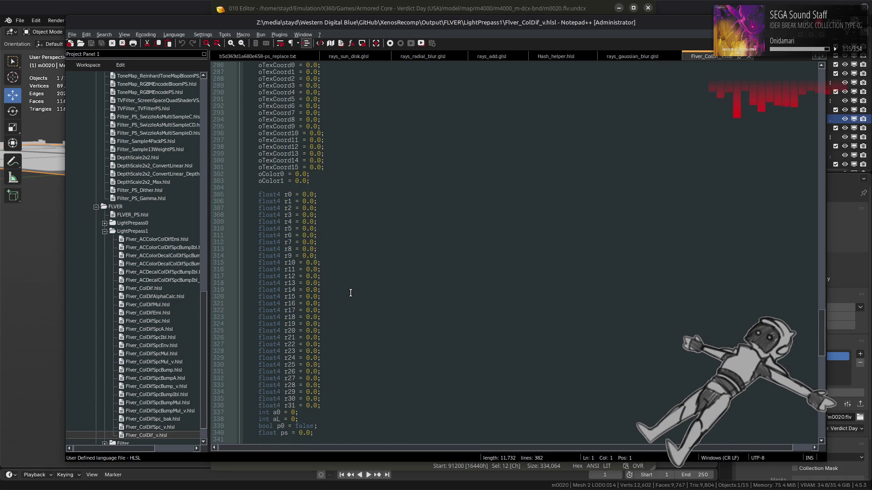
{"action": "double_click", "coordinate": [271, 181]}
{"action": "scroll", "coordinate": [418, 298], "scroll_direction": "down", "scroll_amount": 18}
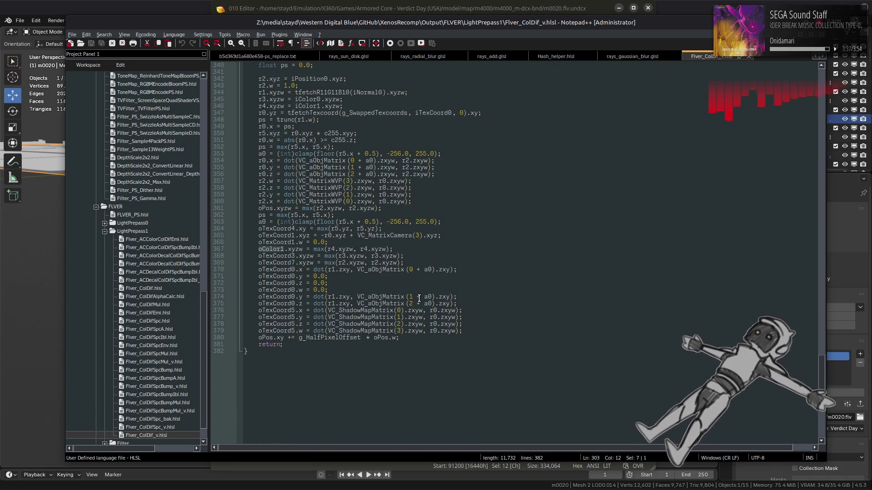
{"action": "scroll", "coordinate": [419, 298], "scroll_direction": "up", "scroll_amount": 2}
{"action": "double_click", "coordinate": [364, 290]}
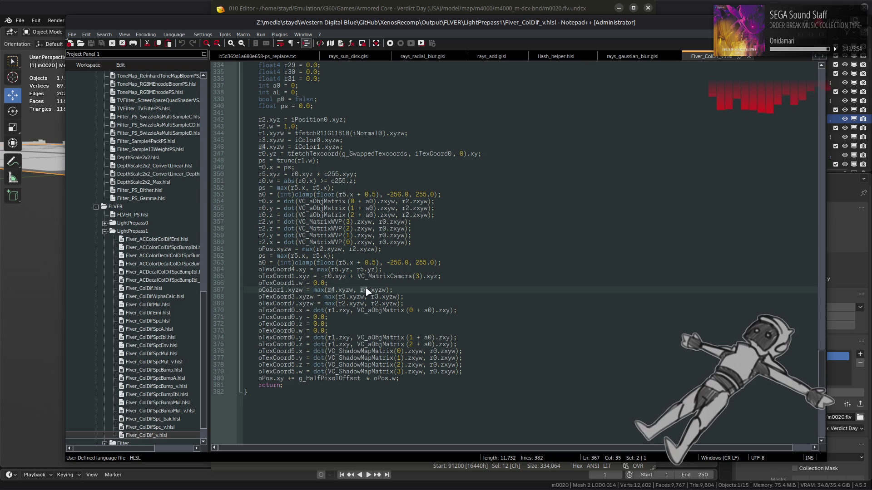
{"action": "scroll", "coordinate": [366, 290], "scroll_direction": "up", "scroll_amount": 1}
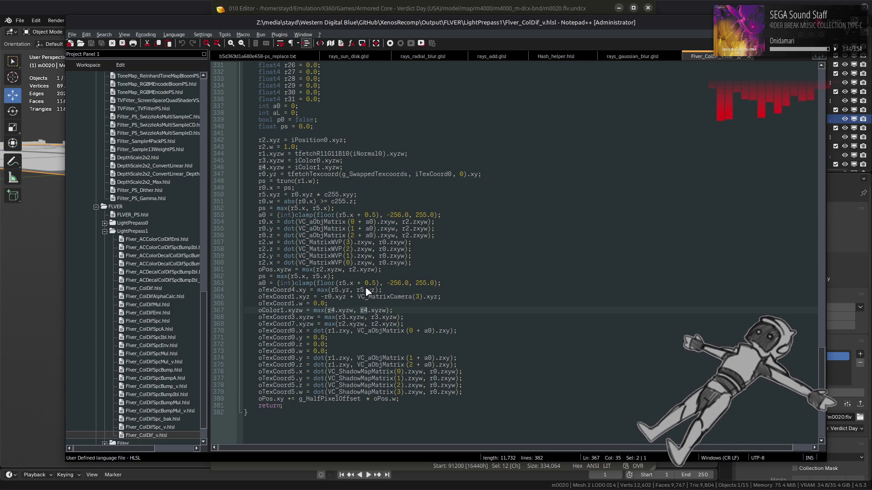
{"action": "double_click", "coordinate": [308, 168]}
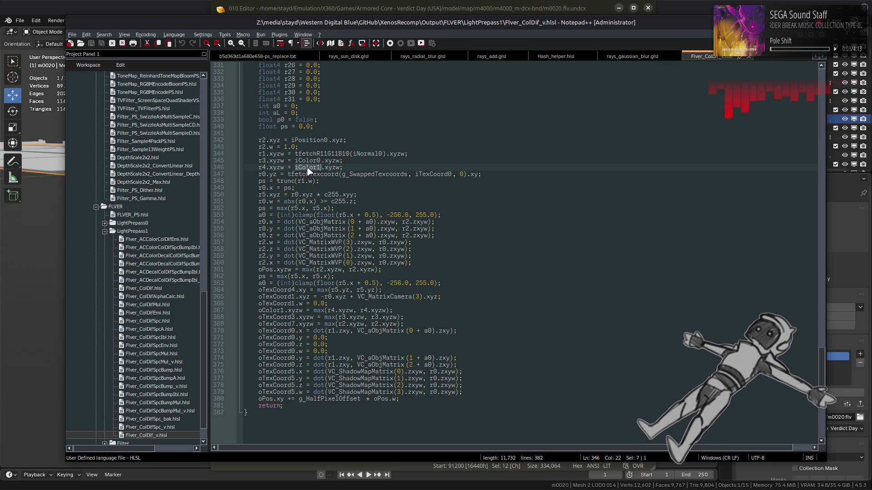
{"action": "scroll", "coordinate": [308, 171], "scroll_direction": "up", "scroll_amount": 10}
{"action": "scroll", "coordinate": [333, 240], "scroll_direction": "up", "scroll_amount": 20}
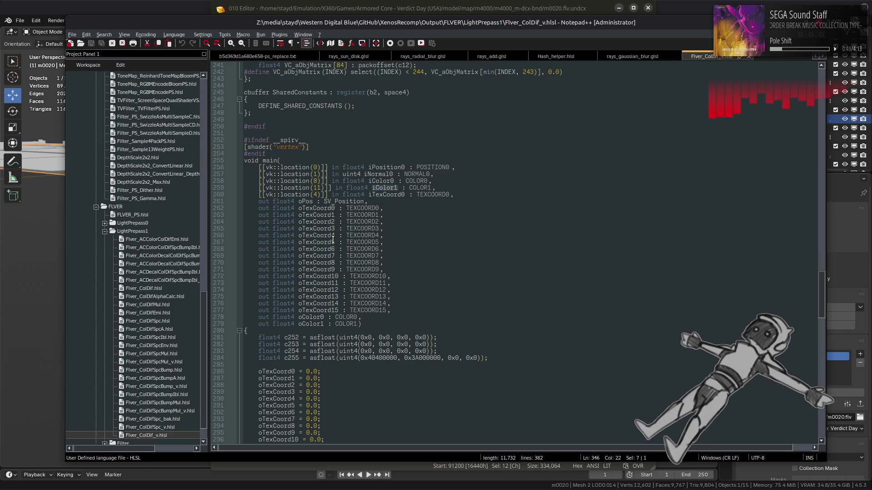
Scroll through Flver_ColDif_v.hlsl and highlight every use of register r3
{"action": "scroll", "coordinate": [559, 318], "scroll_direction": "down", "scroll_amount": 13}
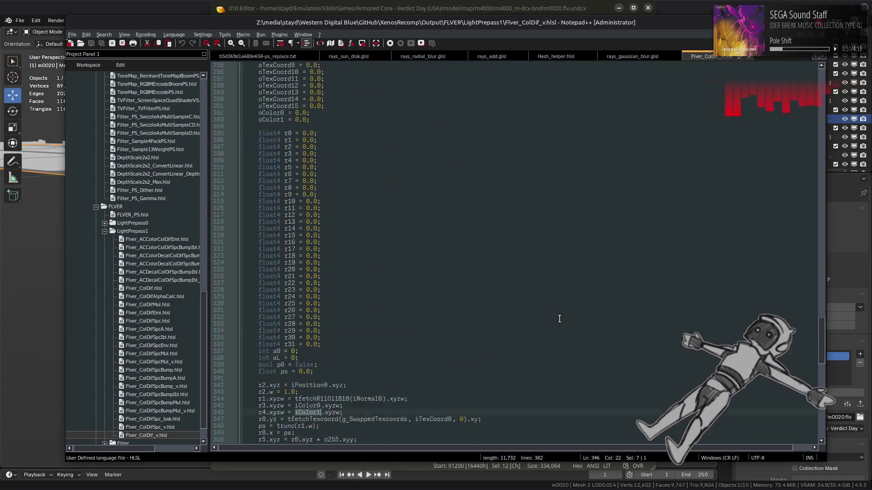
{"action": "scroll", "coordinate": [560, 318], "scroll_direction": "down", "scroll_amount": 12}
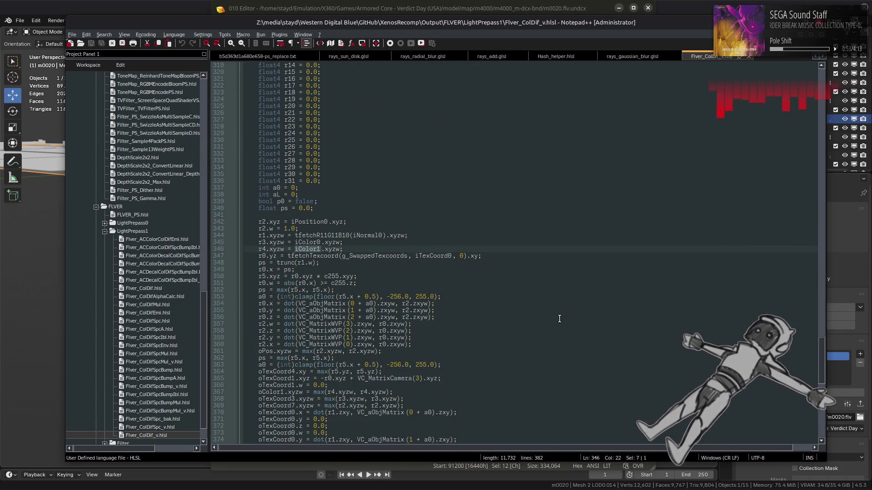
{"action": "scroll", "coordinate": [560, 319], "scroll_direction": "down", "scroll_amount": 6}
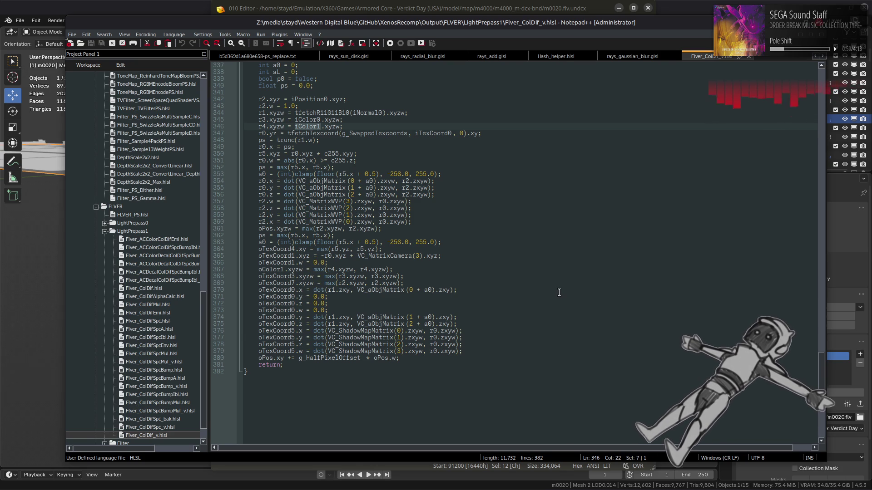
{"action": "scroll", "coordinate": [558, 293], "scroll_direction": "up", "scroll_amount": 3}
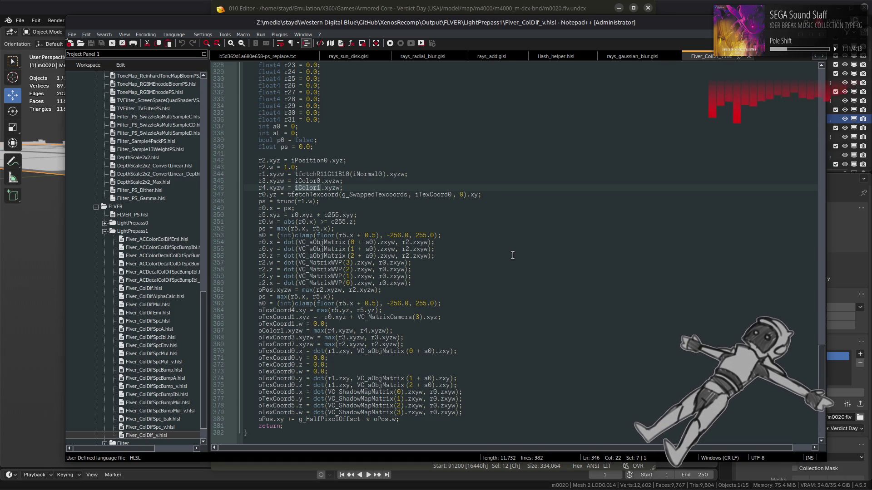
{"action": "double_click", "coordinate": [263, 181]}
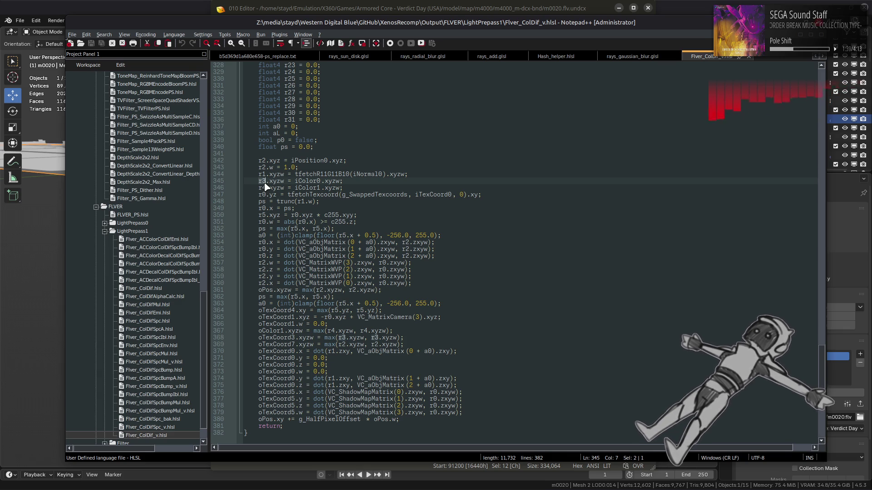
Highlight the uses of 'location' on line 259, then bring 010 Editor forward
{"action": "scroll", "coordinate": [351, 182], "scroll_direction": "up", "scroll_amount": 20}
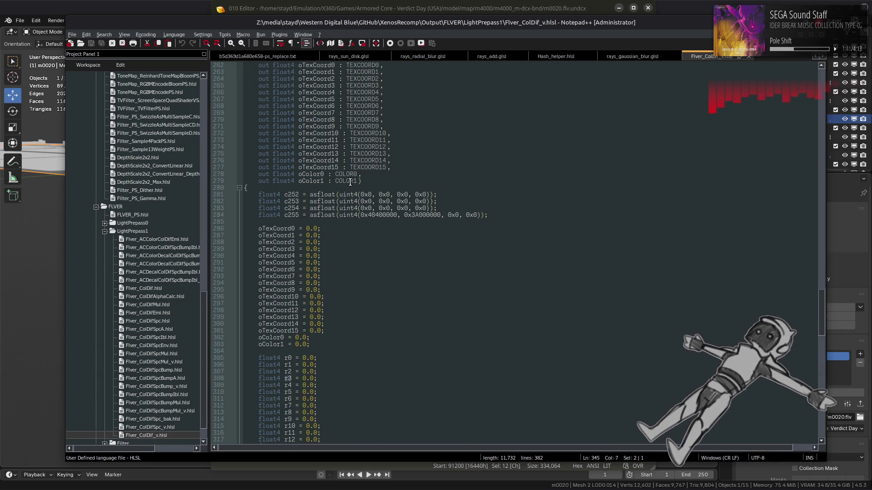
{"action": "scroll", "coordinate": [350, 182], "scroll_direction": "up", "scroll_amount": 10}
{"action": "left_click", "coordinate": [296, 249]}
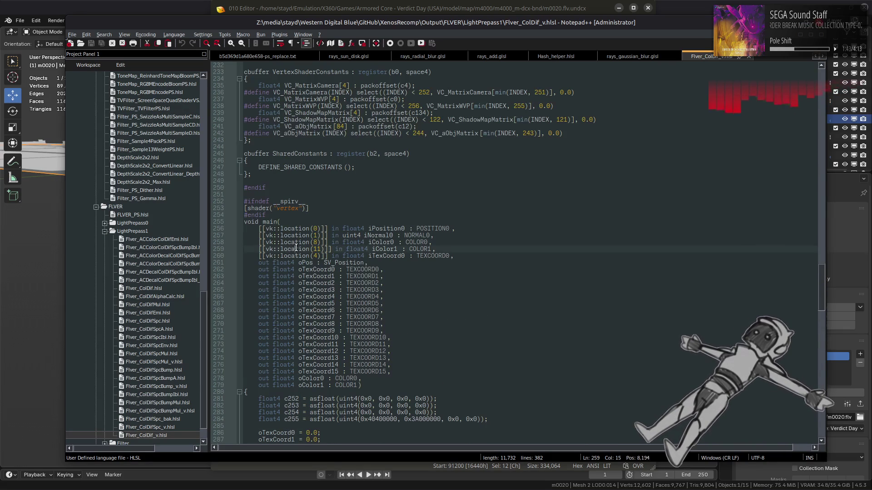
{"action": "double_click", "coordinate": [296, 249]}
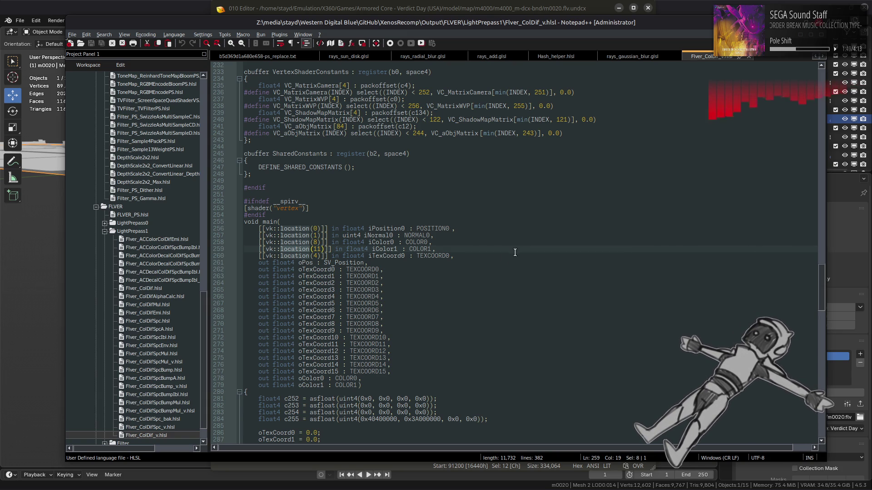
{"action": "left_click", "coordinate": [489, 5]}
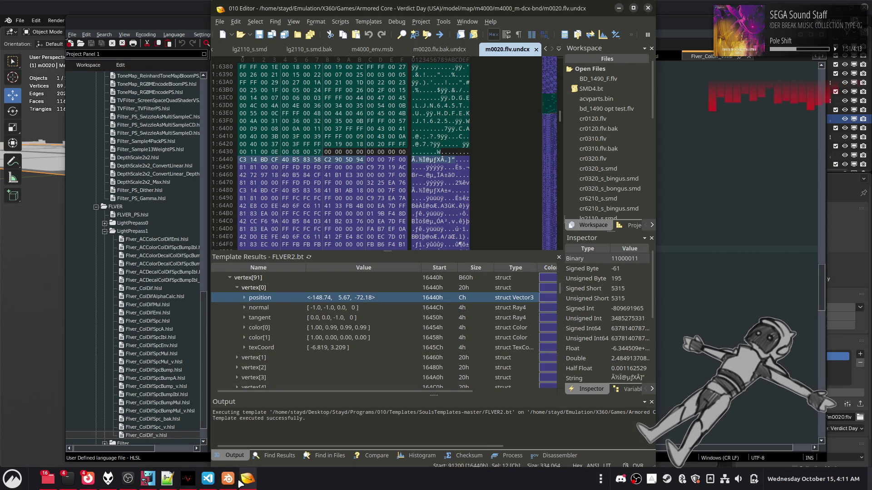
Switch from 010 Editor to exporter.py in Visual Studio Code
{"action": "left_click", "coordinate": [208, 478]}
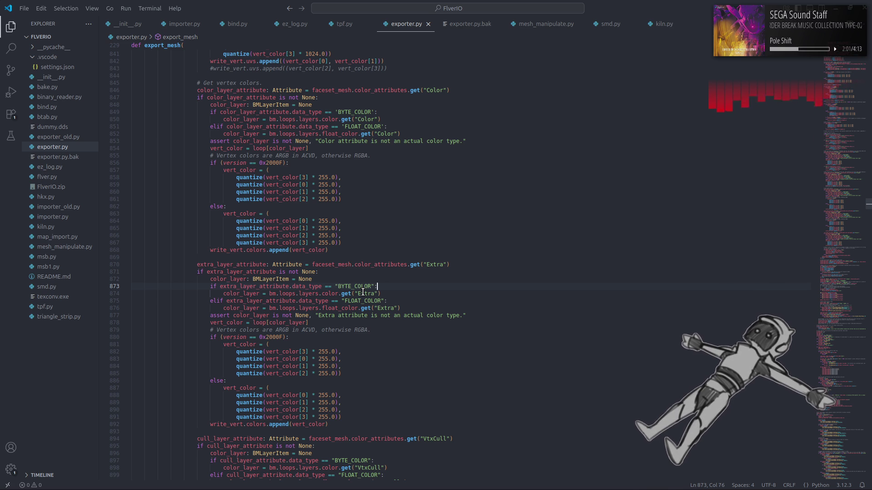
Search exporter.py for 'Extra' and jump to the Extra colour layout code at line 1188
{"action": "double_click", "coordinate": [363, 294]}
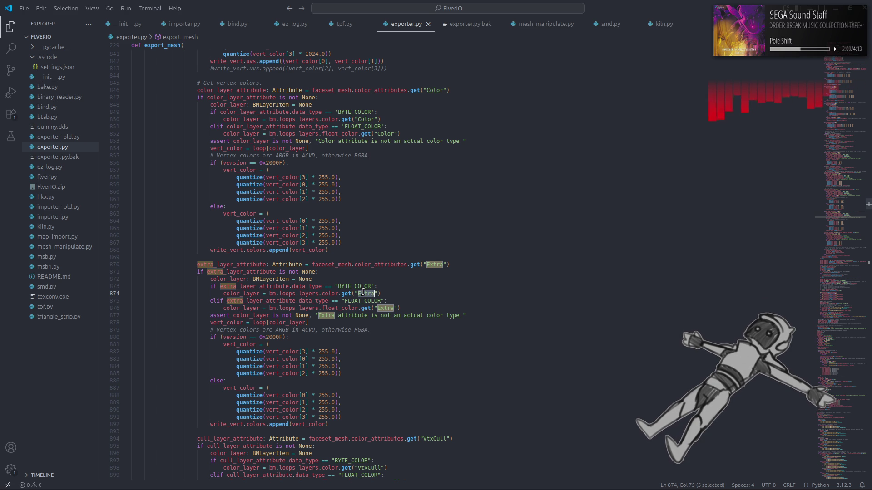
{"action": "key", "text": "ctrl+f"}
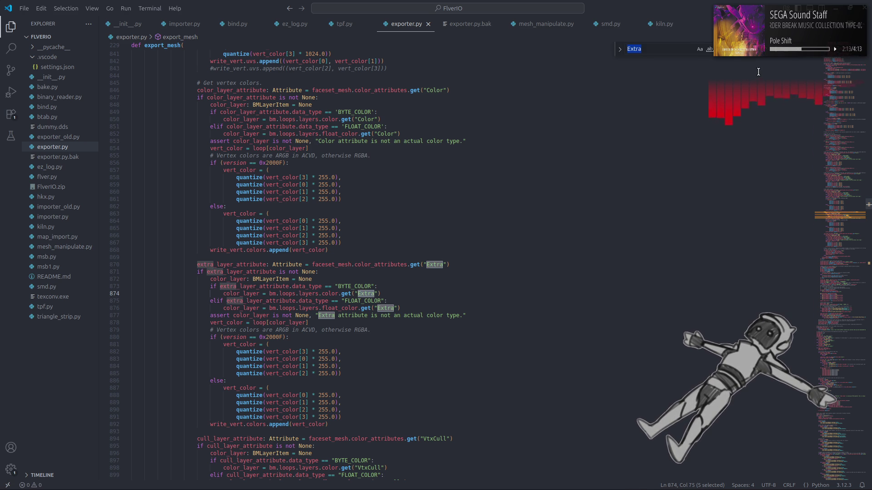
{"action": "left_click", "coordinate": [775, 57]}
{"action": "key", "text": "Return"}
{"action": "key", "text": "Return"}
{"action": "key", "text": "Return"}
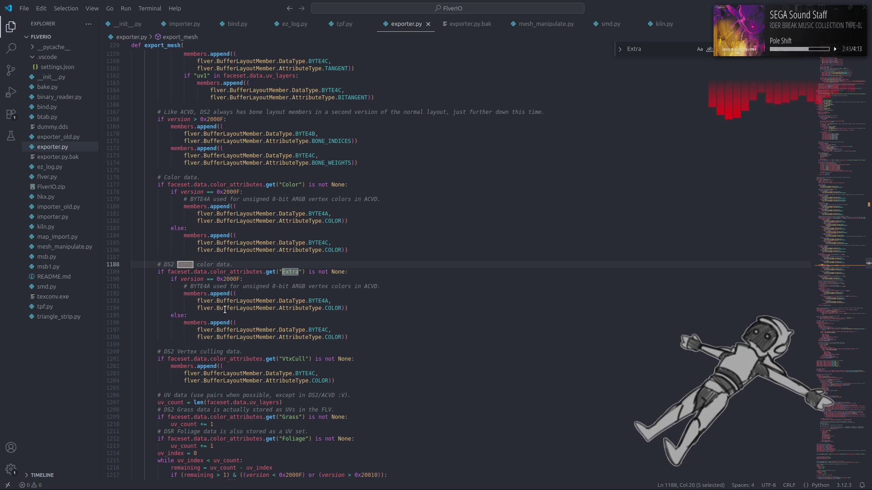
{"action": "scroll", "coordinate": [225, 310], "scroll_direction": "down", "scroll_amount": 4}
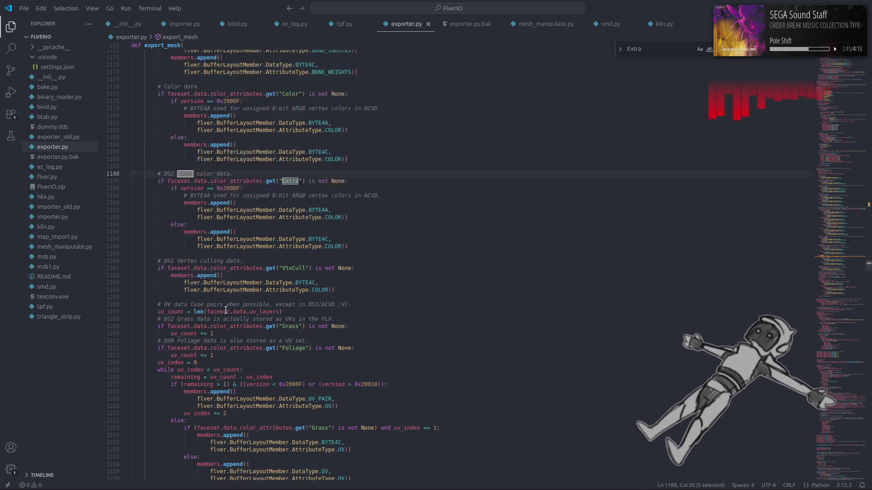
Check all_layouts on line 2177, then return to the vertex colour code near line 887
{"action": "scroll", "coordinate": [225, 309], "scroll_direction": "down", "scroll_amount": 1}
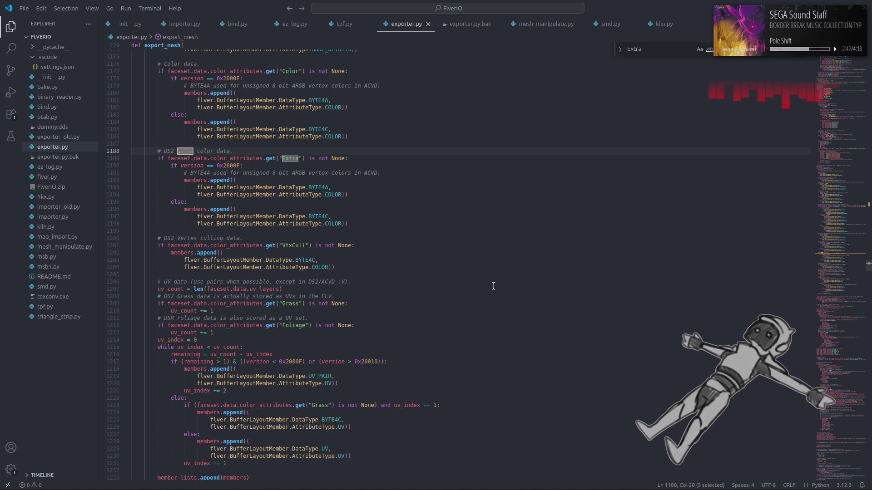
{"action": "mouse_move", "coordinate": [847, 257]}
{"action": "left_mouse_down"}
{"action": "mouse_move", "coordinate": [820, 423]}
{"action": "mouse_move", "coordinate": [813, 342]}
{"action": "mouse_move", "coordinate": [819, 421]}
{"action": "left_mouse_up"}
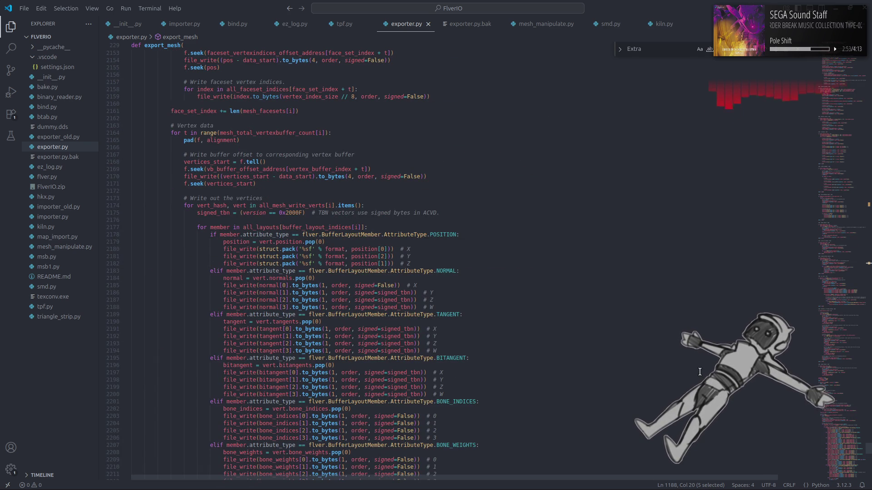
{"action": "double_click", "coordinate": [269, 227]}
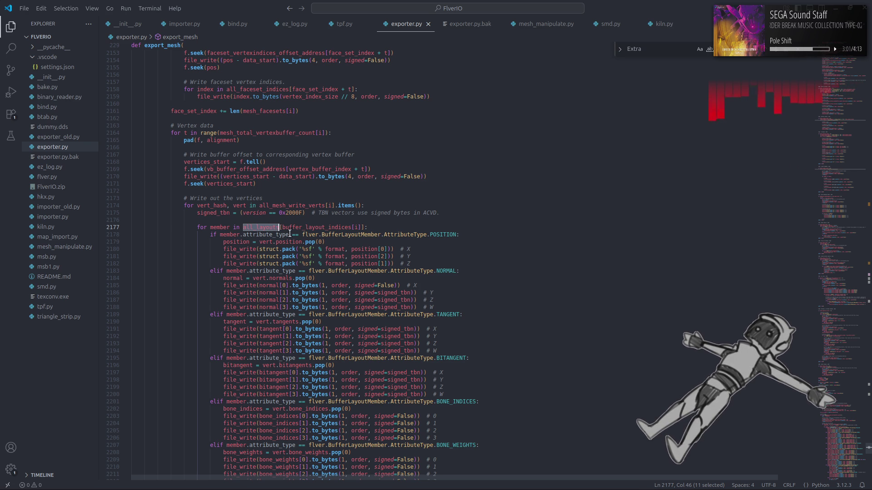
{"action": "left_click", "coordinate": [505, 148]}
{"action": "key", "text": "ctrl+z"}
{"action": "key", "text": "ctrl+shift+z"}
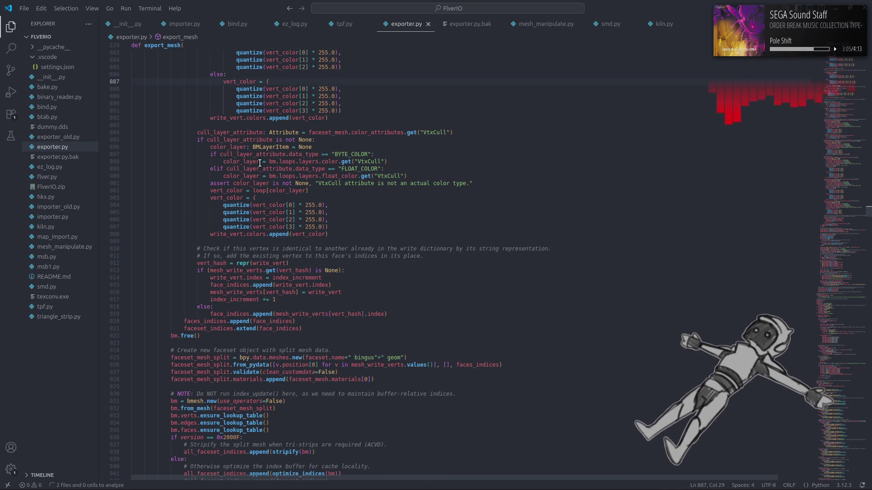
Search for 'Extra' again to land on the DS2 layout block near line 1188
{"action": "left_click", "coordinate": [376, 118]}
{"action": "left_click", "coordinate": [375, 125]}
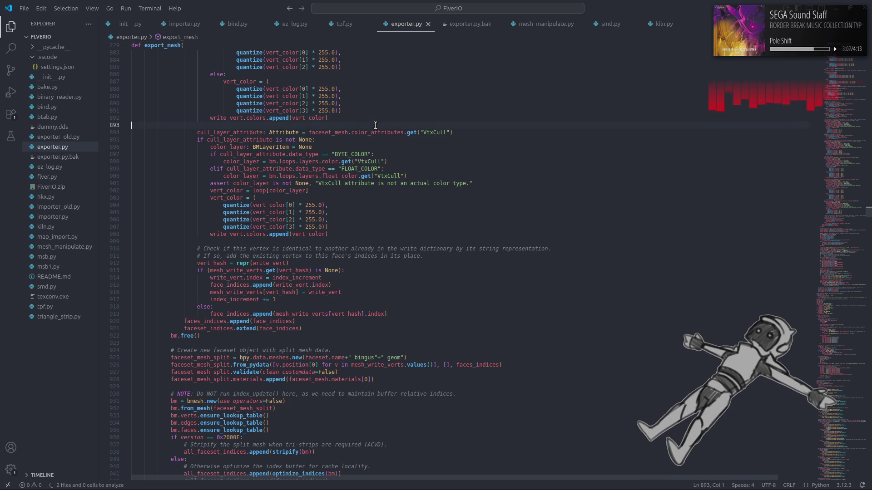
{"action": "scroll", "coordinate": [375, 124], "scroll_direction": "up", "scroll_amount": 7}
{"action": "key", "text": "ctrl+f"}
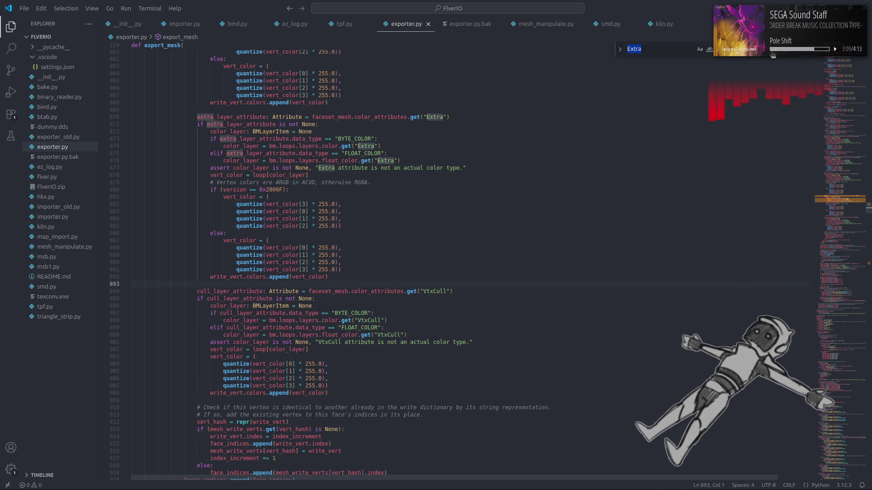
{"action": "key", "text": "Return"}
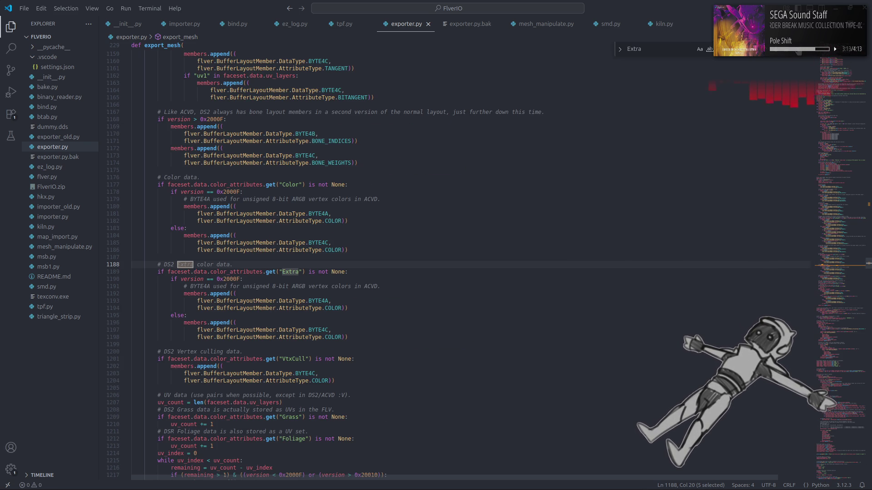
{"action": "key", "text": "Escape"}
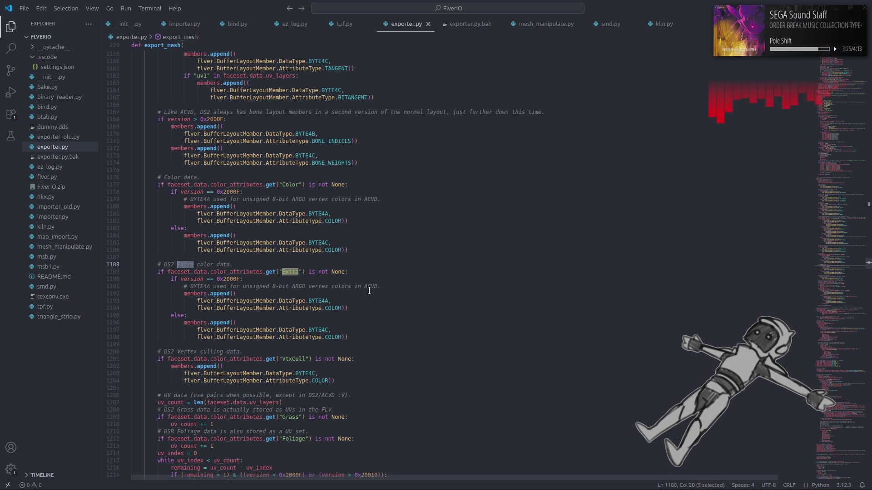
Move the version check into the Extra condition as 'and version != 0x2000F'
{"action": "left_click_drag", "start_coordinate": [181, 280], "coordinate": [238, 280]}
{"action": "key", "text": "ctrl+c"}
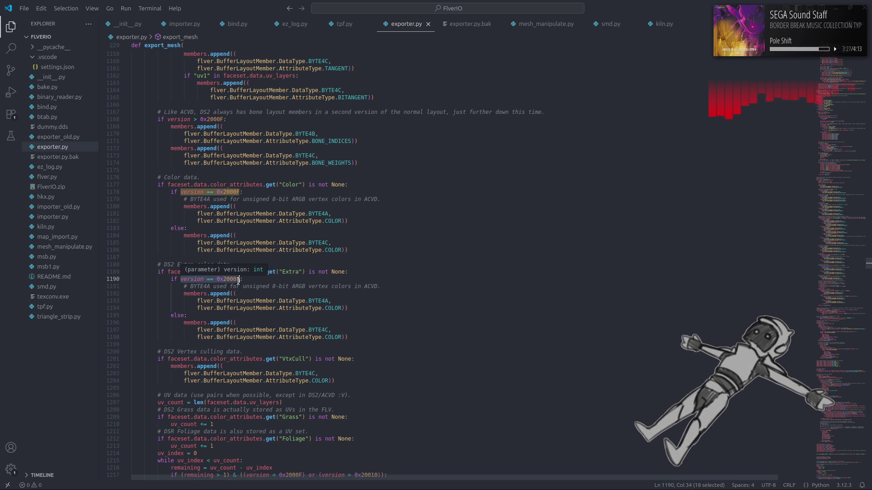
{"action": "key", "text": "BackSpace"}
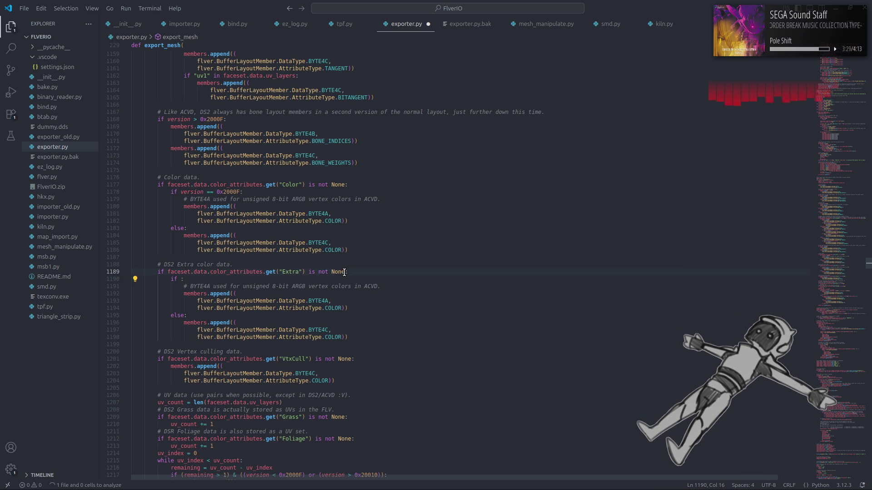
{"action": "left_click", "coordinate": [345, 271]}
{"action": "type", "text": "and"}
{"action": "key", "text": "ctrl+v"}
{"action": "left_click_drag", "start_coordinate": [390, 272], "coordinate": [387, 273]}
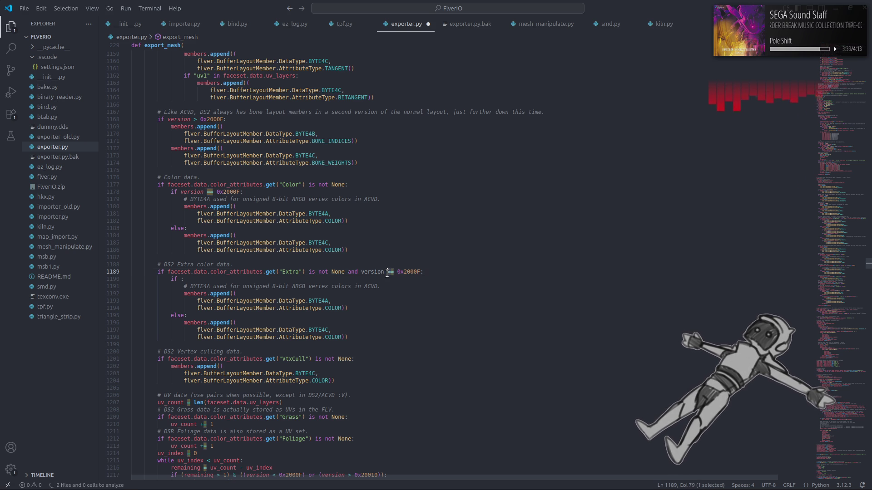
{"action": "type", "text": "!"}
Delete the nested if/else inside the Extra block and dedent the members.append lines
{"action": "mouse_move", "coordinate": [361, 336]}
{"action": "left_mouse_down"}
{"action": "mouse_move", "coordinate": [165, 276]}
{"action": "mouse_move", "coordinate": [158, 265]}
{"action": "left_mouse_up"}
{"action": "key", "text": "ctrl+c"}
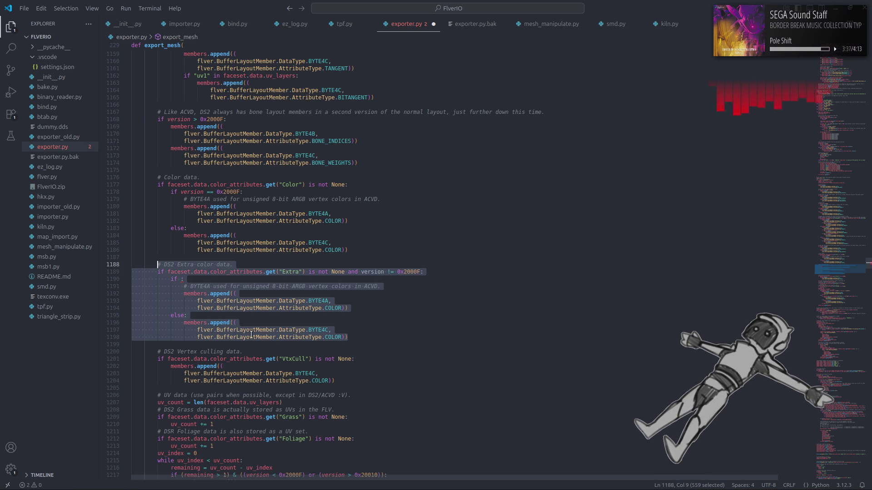
{"action": "left_click", "coordinate": [239, 314]}
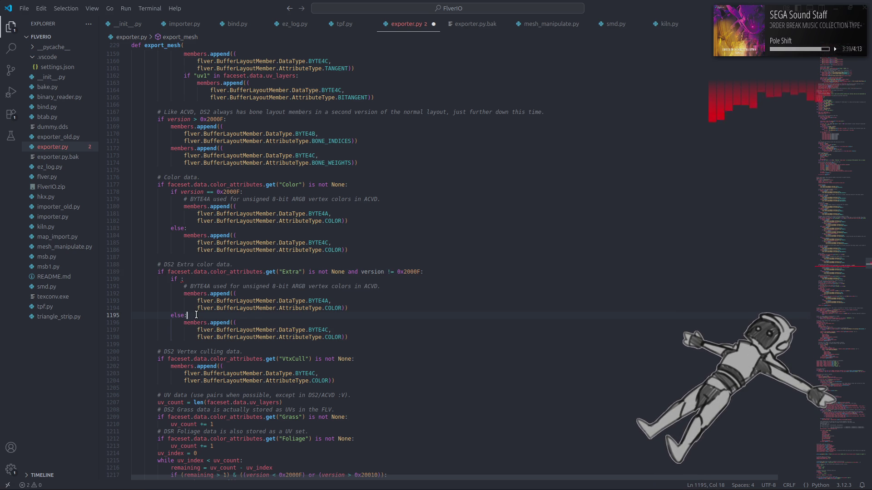
{"action": "key", "text": "shift+Up"}
{"action": "key", "text": "shift+Up"}
{"action": "key", "text": "shift+Up"}
{"action": "key", "text": "shift+Home"}
{"action": "key", "text": "shift+Home"}
{"action": "key", "text": "BackSpace"}
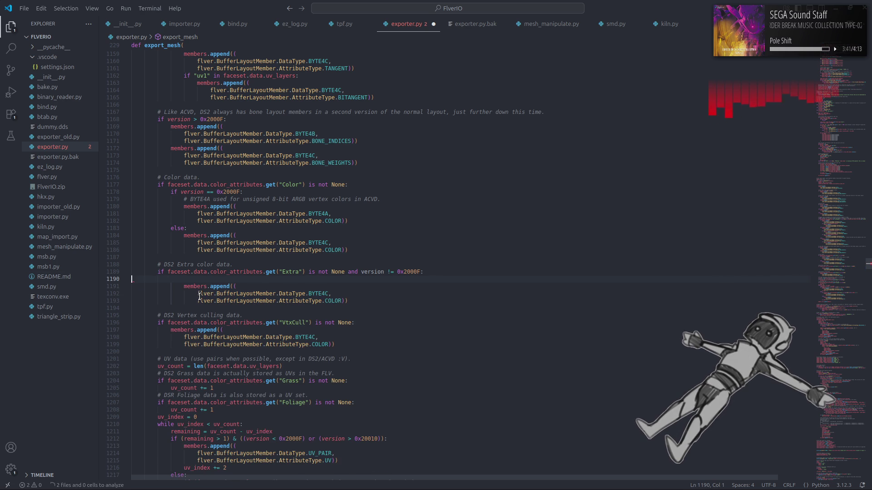
{"action": "key", "text": "Delete"}
{"action": "left_click_drag", "start_coordinate": [354, 294], "coordinate": [131, 279]}
{"action": "key", "text": "shift+Tab"}
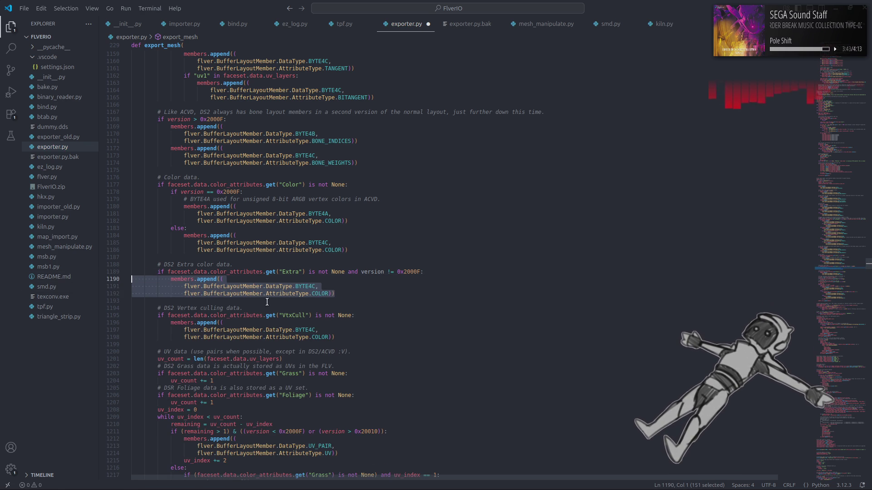
{"action": "left_click", "coordinate": [343, 294]}
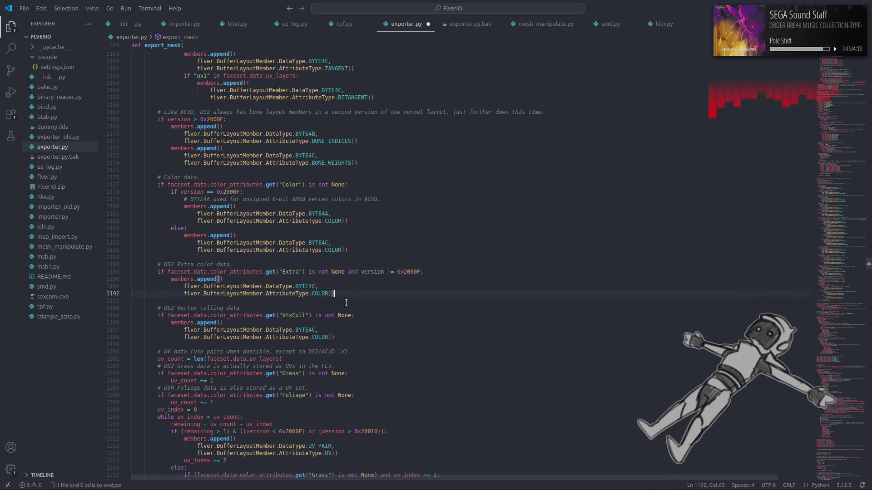
Paste a copy of the Extra colour block right after the UV loop
{"action": "scroll", "coordinate": [346, 303], "scroll_direction": "down", "scroll_amount": 5}
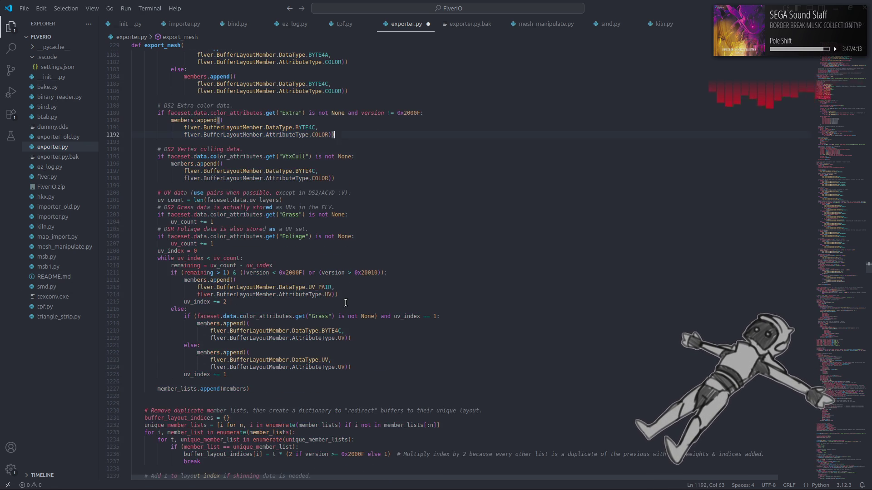
{"action": "left_click", "coordinate": [178, 389]}
{"action": "left_click", "coordinate": [230, 390]}
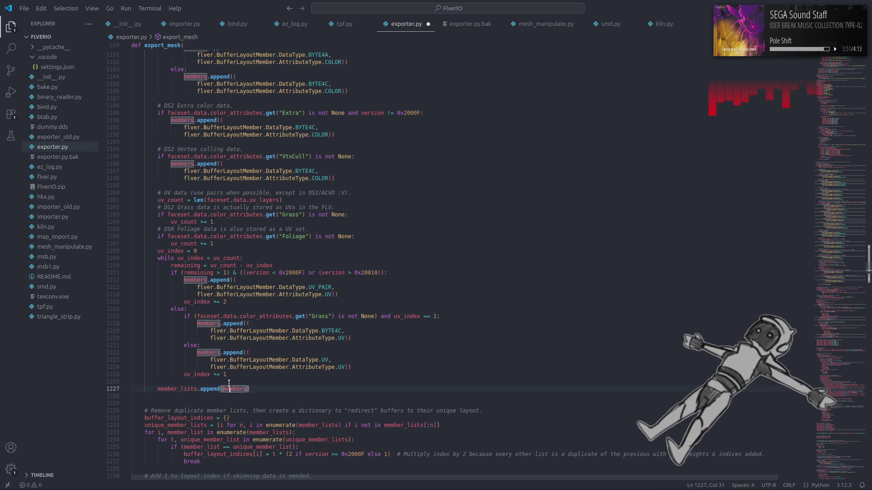
{"action": "left_click", "coordinate": [230, 376]}
{"action": "key", "text": "Return"}
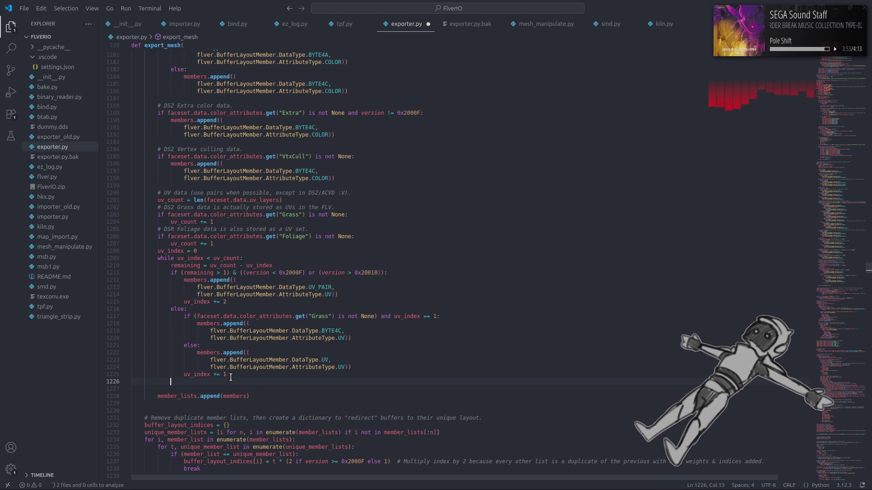
{"action": "key", "text": "Return"}
{"action": "key", "text": "BackSpace"}
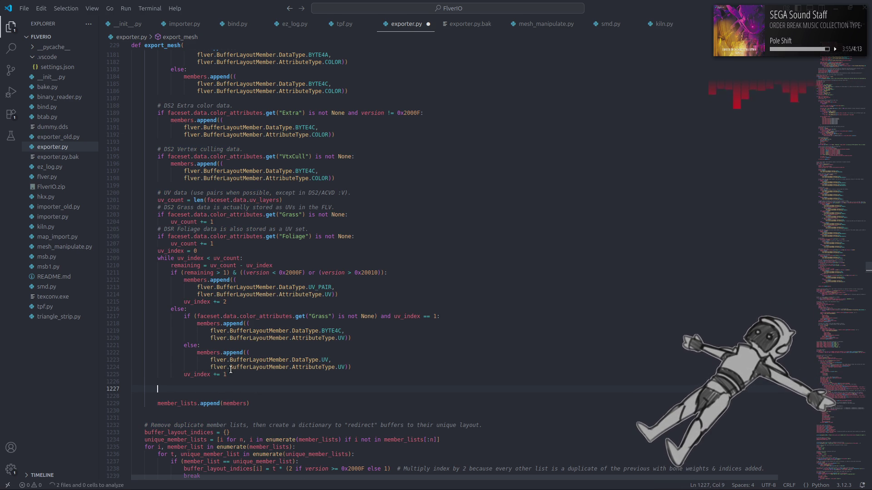
{"action": "key", "text": "ctrl+v"}
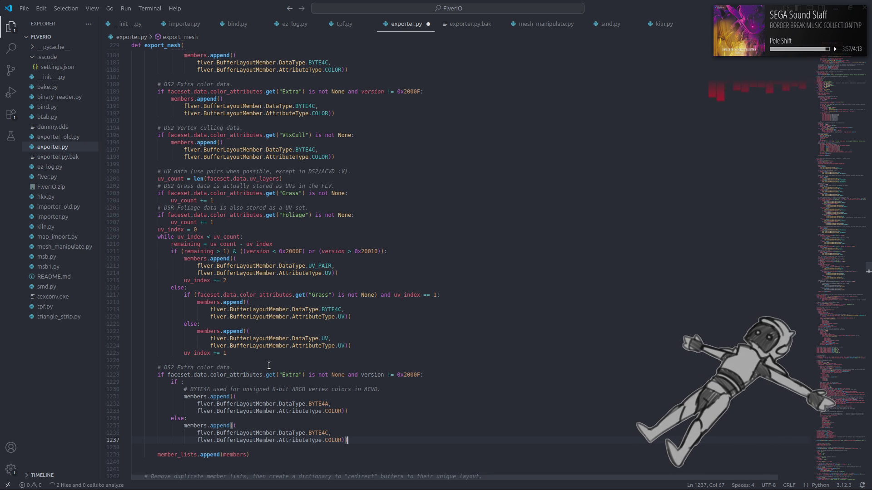
In the pasted block, change != to ==, remove the else branch and empty if, dedent, and save
{"action": "scroll", "coordinate": [268, 365], "scroll_direction": "down", "scroll_amount": 1}
{"action": "left_click", "coordinate": [390, 353]}
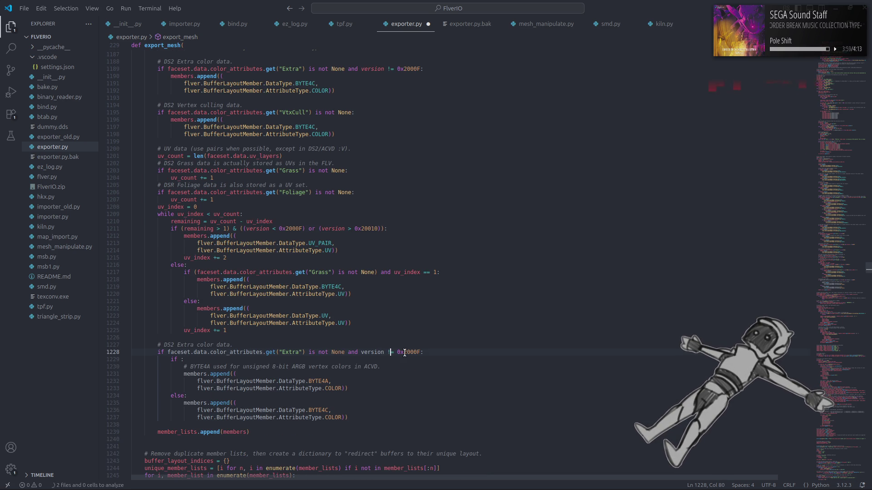
{"action": "key", "text": "BackSpace"}
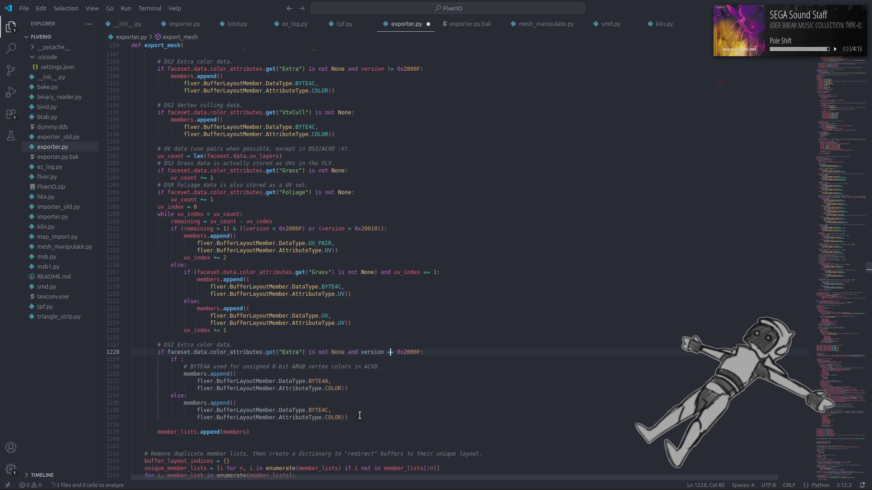
{"action": "mouse_move", "coordinate": [360, 415]}
{"action": "left_mouse_down"}
{"action": "mouse_move", "coordinate": [132, 404]}
{"action": "mouse_move", "coordinate": [132, 395]}
{"action": "left_mouse_up"}
{"action": "key", "text": "BackSpace"}
{"action": "key", "text": "BackSpace"}
{"action": "left_click_drag", "start_coordinate": [184, 359], "coordinate": [73, 360]}
{"action": "key", "text": "BackSpace"}
{"action": "key", "text": "BackSpace"}
{"action": "left_click_drag", "start_coordinate": [347, 381], "coordinate": [117, 370]}
{"action": "left_click", "coordinate": [109, 360], "text": "shift"}
{"action": "key", "text": "shift+Tab"}
{"action": "left_click", "coordinate": [294, 387]}
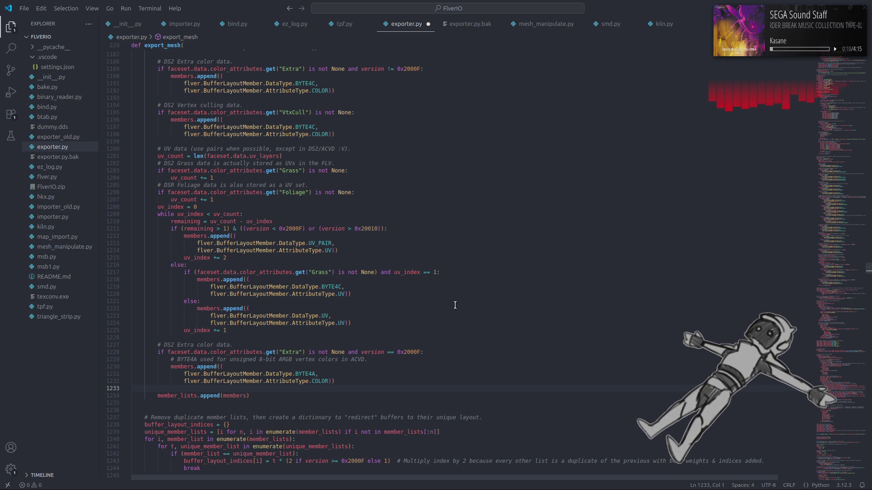
{"action": "key", "text": "ctrl+s"}
Rename the copied comment to 'ACVD Extra color data, comes after UVs' and save exporter.py
{"action": "double_click", "coordinate": [172, 345]}
{"action": "type", "text": "ACVD"}
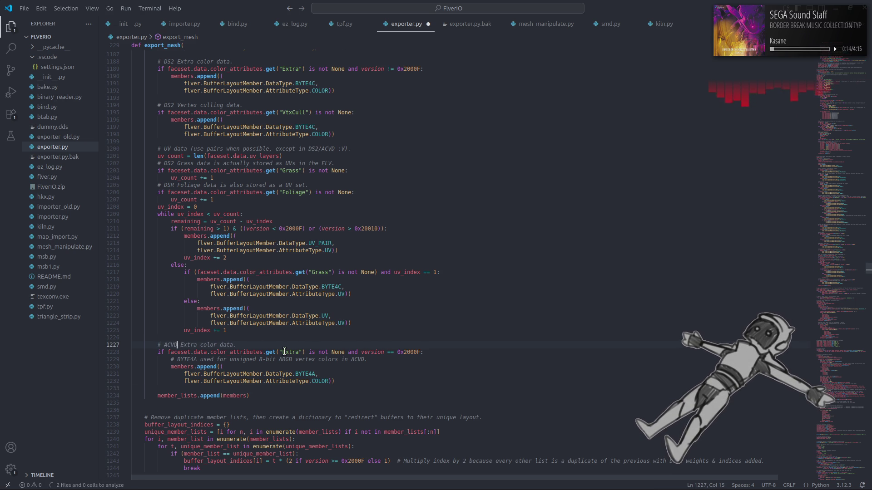
{"action": "left_click", "coordinate": [285, 352]}
{"action": "key", "text": "ctrl+s"}
{"action": "left_click", "coordinate": [234, 345]}
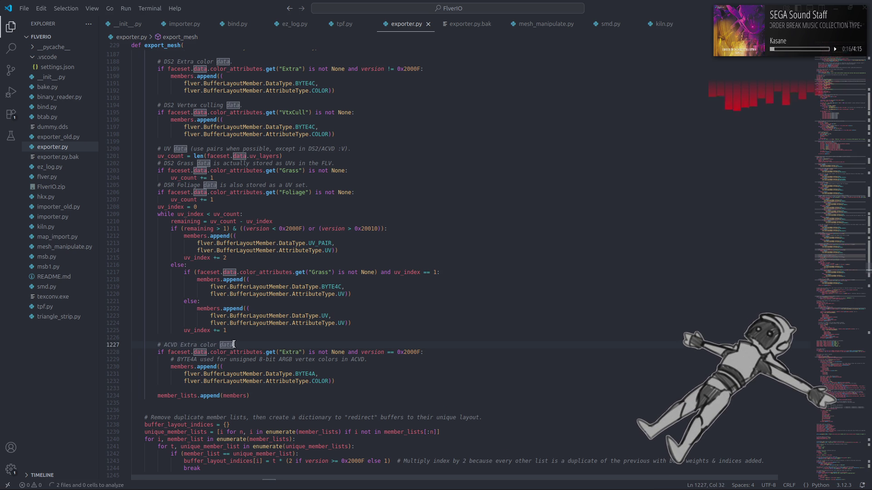
{"action": "type", "text": ", co"}
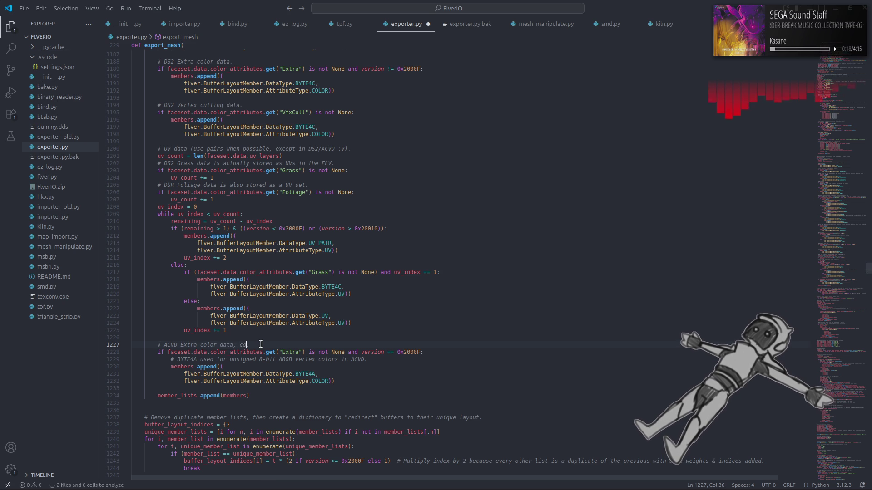
{"action": "type", "text": "mes inter UVs"}
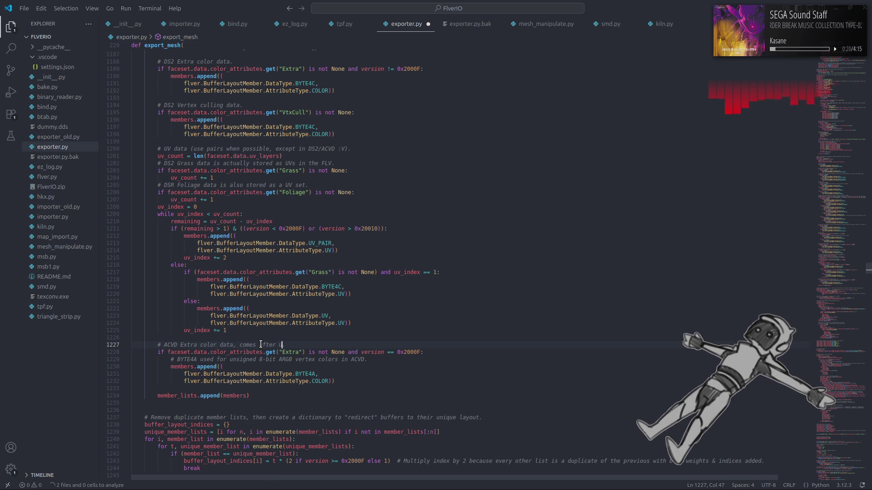
{"action": "left_click", "coordinate": [398, 367]}
{"action": "key", "text": "ctrl+s"}
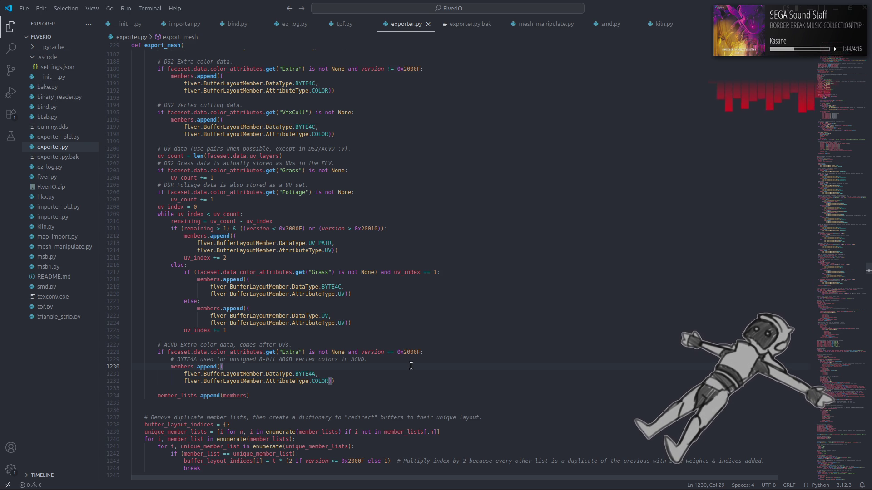
Quit Blender without saving and relaunch it
{"action": "key", "text": "super"}
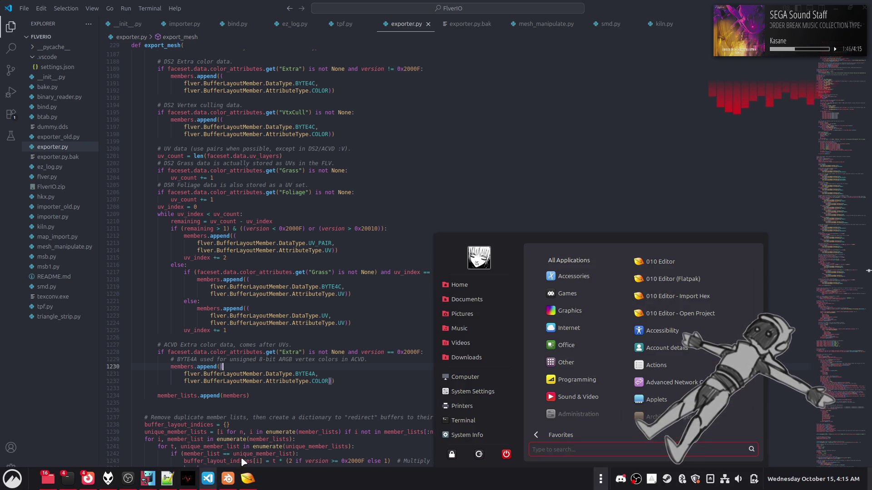
{"action": "key", "text": "super"}
{"action": "left_click", "coordinate": [227, 485]}
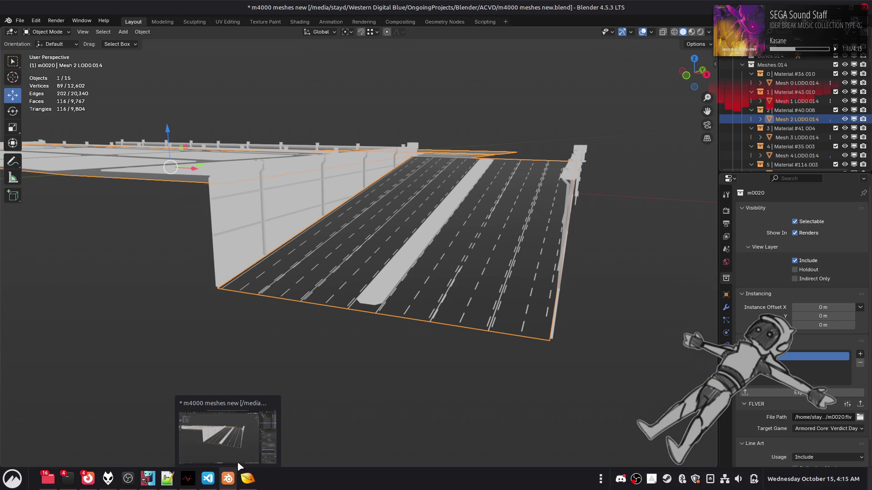
{"action": "key", "text": "ctrl+q"}
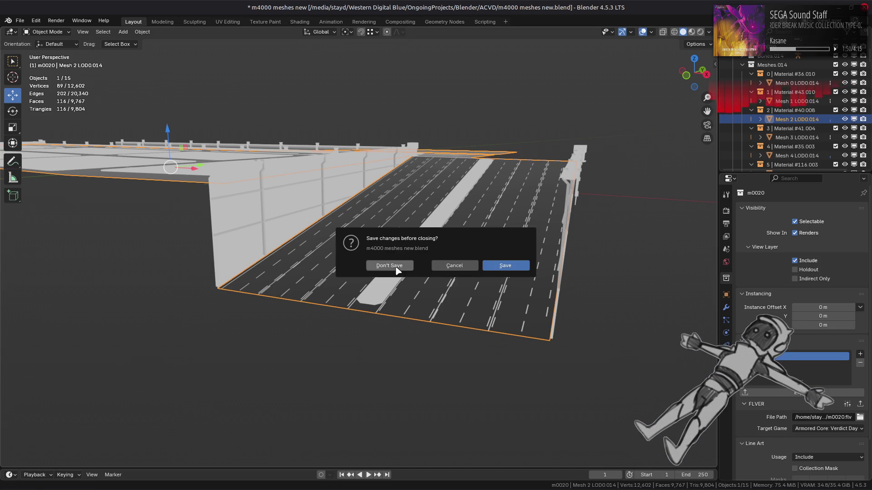
{"action": "left_click", "coordinate": [390, 267]}
{"action": "key", "text": "super"}
{"action": "type", "text": "bl"}
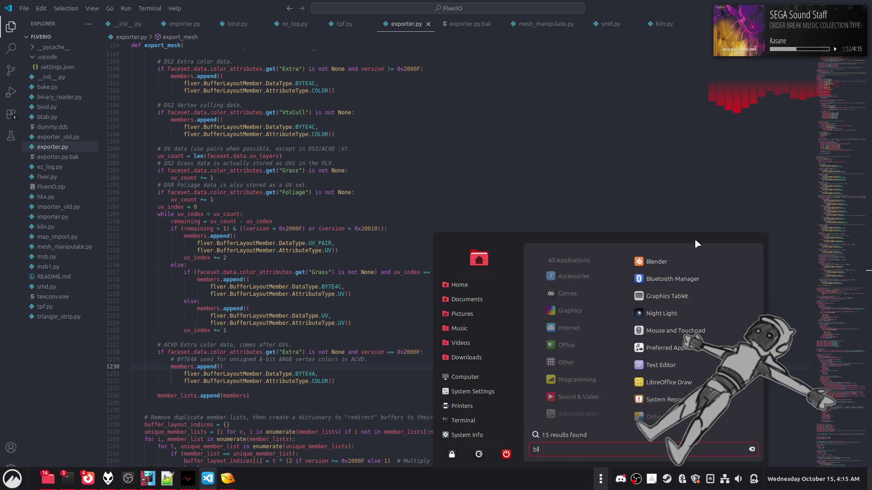
{"action": "left_click", "coordinate": [682, 260]}
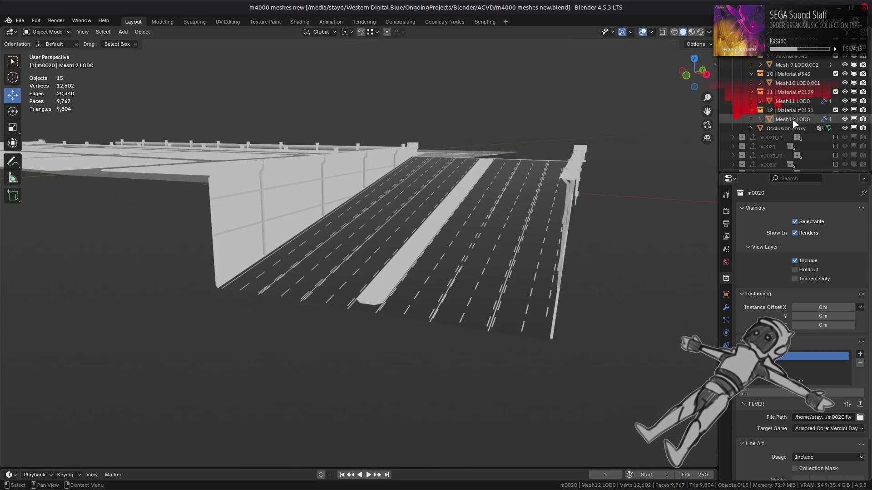
Select all the road objects and apply all their modifiers
{"action": "scroll", "coordinate": [791, 121], "scroll_direction": "down", "scroll_amount": 3}
{"action": "key", "text": "a"}
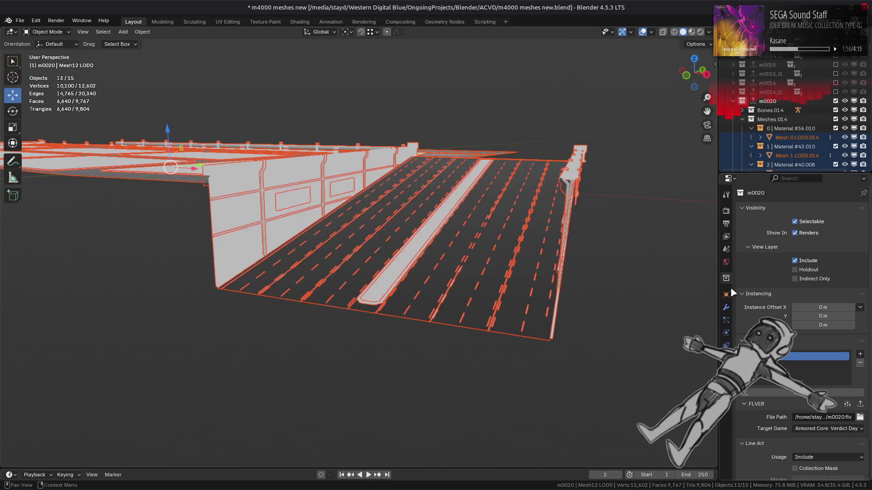
{"action": "left_click", "coordinate": [725, 307]}
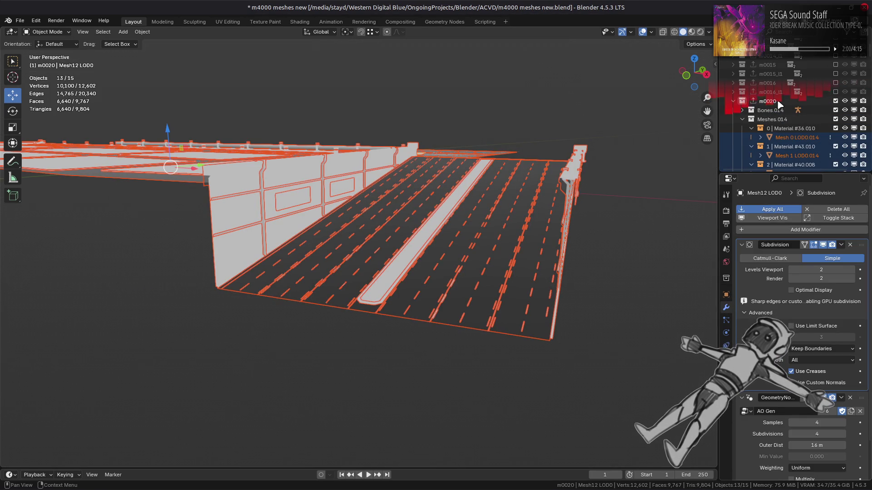
{"action": "left_click", "coordinate": [772, 210]}
{"action": "left_click", "coordinate": [726, 278]}
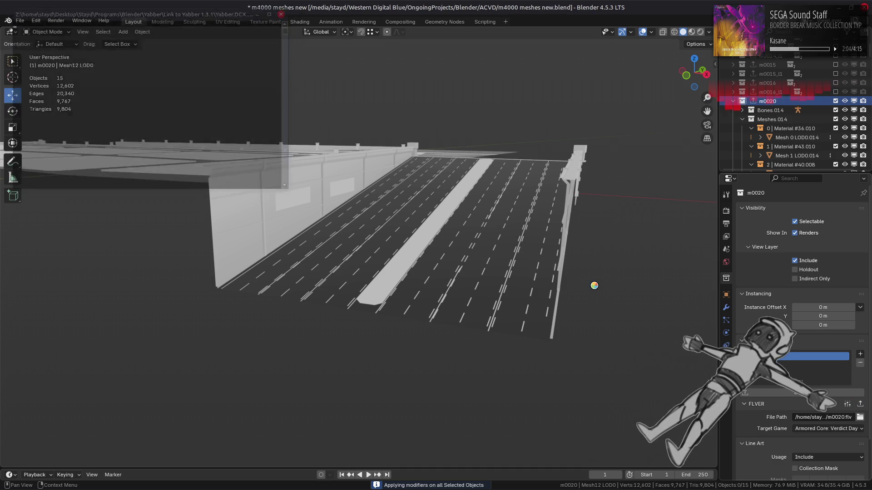
Clear the selection, switch to 010 Editor, and reload the re-exported m0020.flv
{"action": "scroll", "coordinate": [762, 106], "scroll_direction": "down", "scroll_amount": 5}
{"action": "key", "text": "a"}
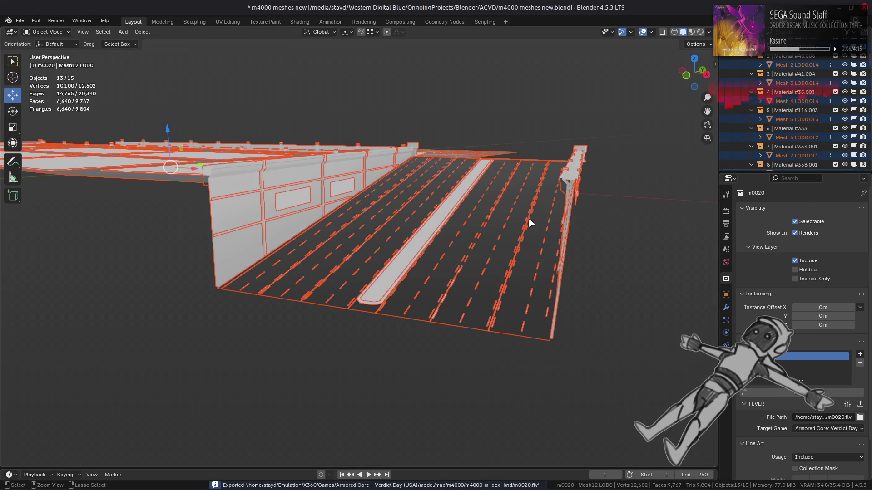
{"action": "key", "text": "ctrl+z"}
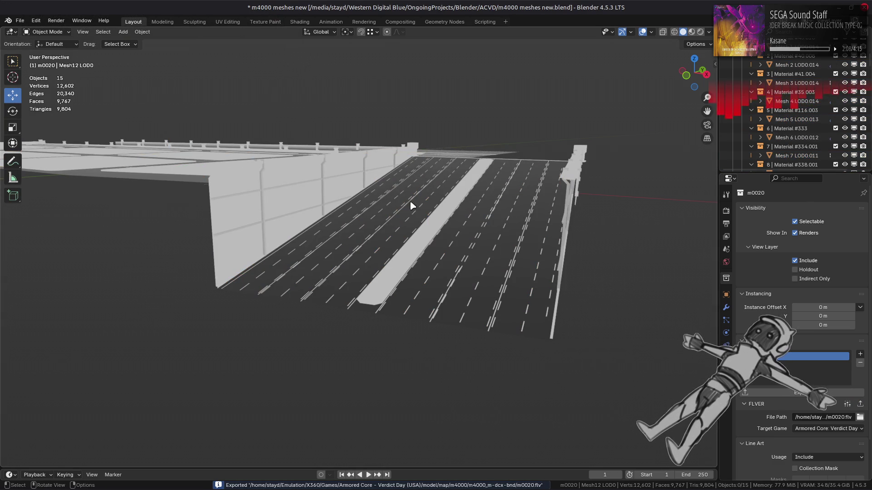
{"action": "key", "text": "alt+Tab"}
{"action": "key", "text": "alt+Tab"}
{"action": "key", "text": "alt+Tab"}
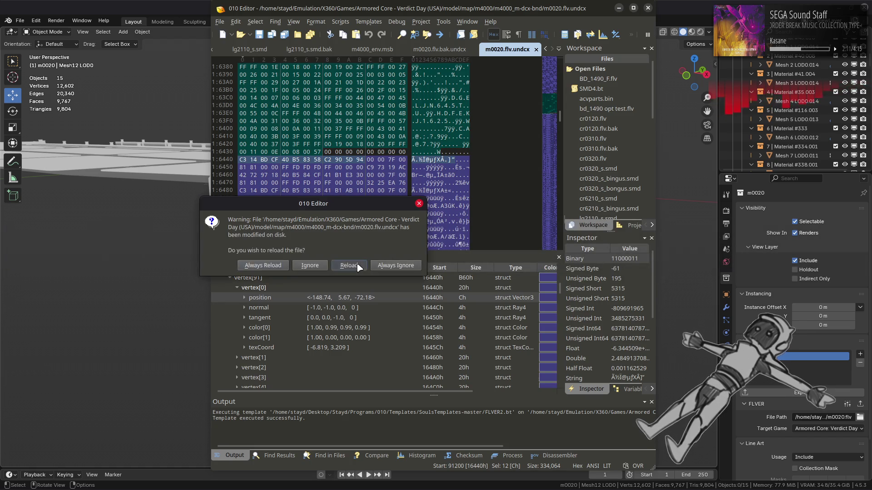
{"action": "left_click", "coordinate": [349, 265]}
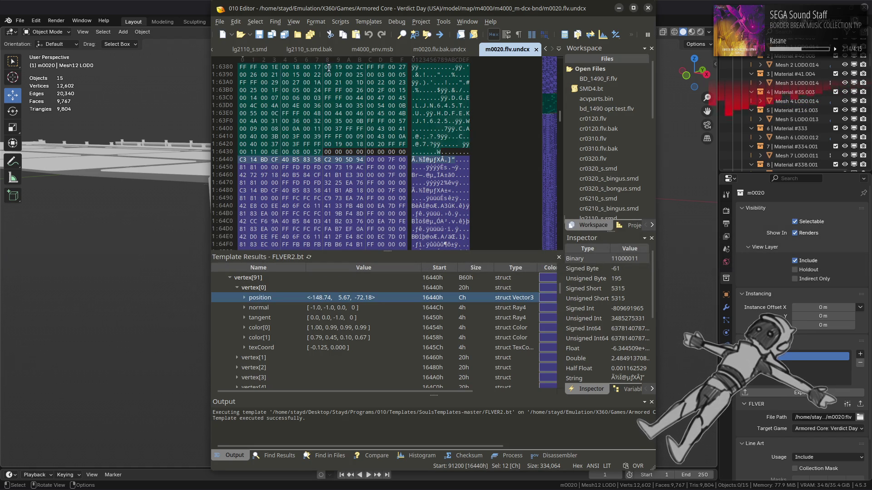
Re-run the FLVER2.bt template on m0020.flv, then switch to the file manager
{"action": "left_click", "coordinate": [309, 257]}
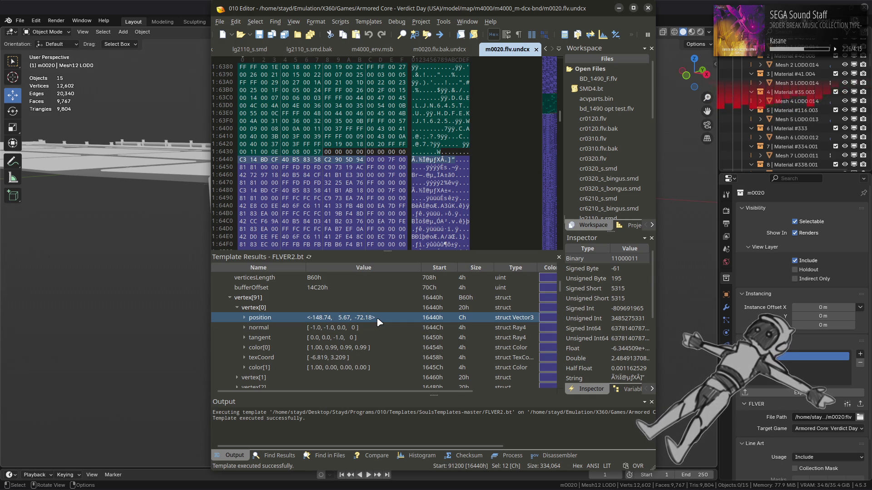
{"action": "key", "text": "alt+Tab"}
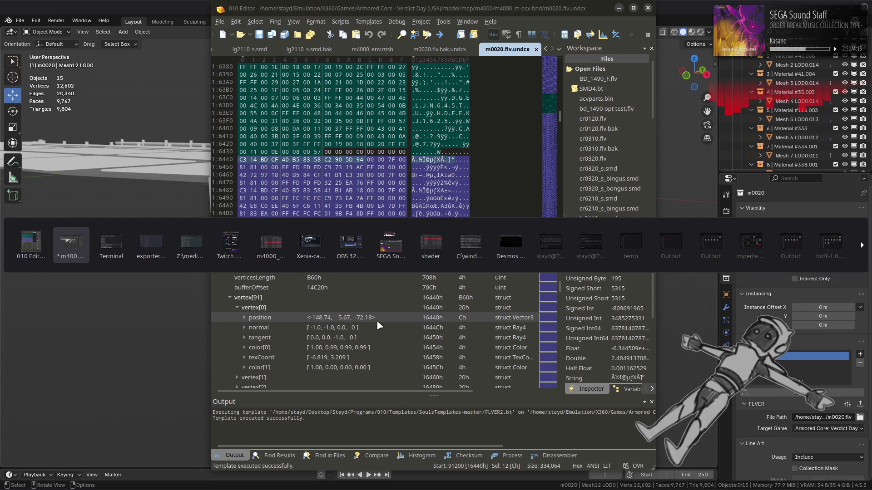
{"action": "key", "text": "alt+Tab"}
{"action": "key", "text": "alt+Tab"}
{"action": "key", "text": "alt+Tab"}
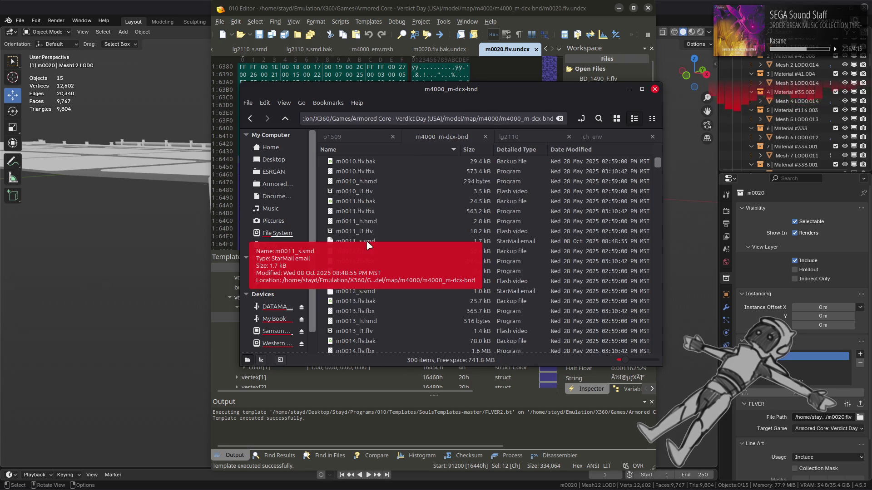
Repack m4000_m-dcx-bnd with YabberExtended from the m4000 folder, then return to Xenia
{"action": "key", "text": "alt+Up"}
{"action": "right_click", "coordinate": [371, 202]}
{"action": "mouse_move", "coordinate": [473, 250]}
{"action": "left_click", "coordinate": [540, 281]}
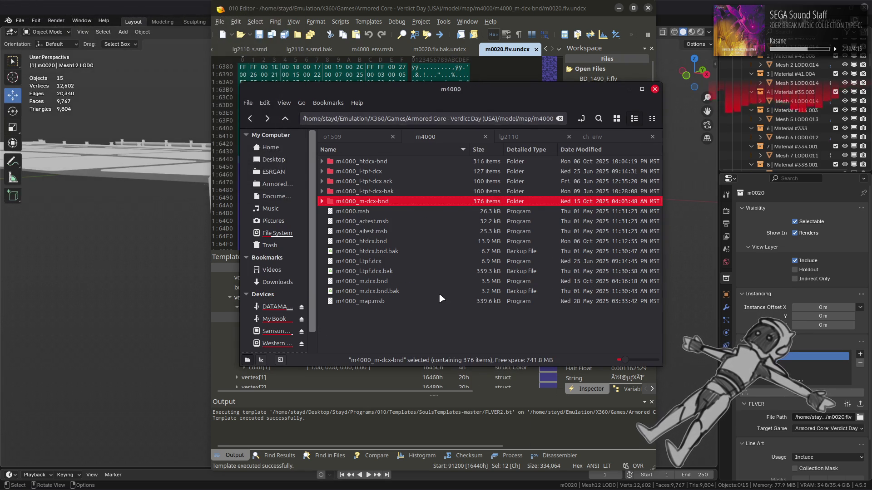
{"action": "left_click", "coordinate": [188, 483]}
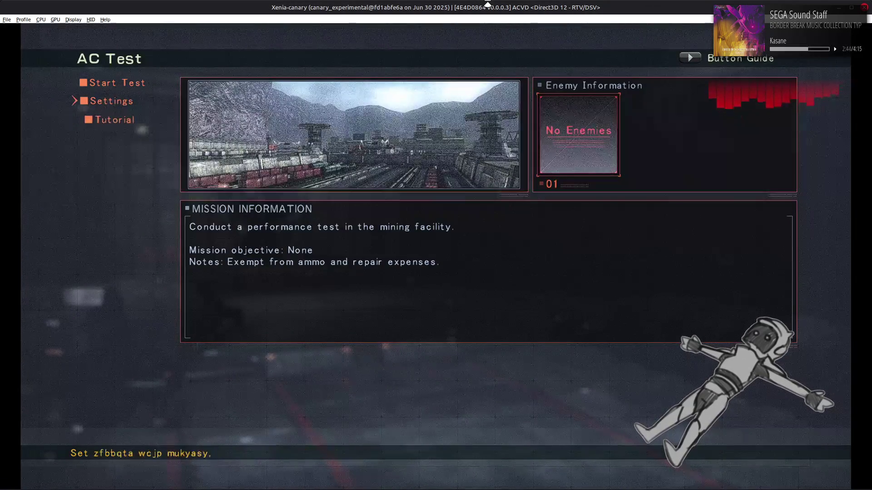
Start the AC test sortie, drive the rebuilt road, quit, and return to the m4000 folder
{"action": "key", "text": "Down"}
{"action": "key", "text": "Return"}
{"action": "key", "text": "Return"}
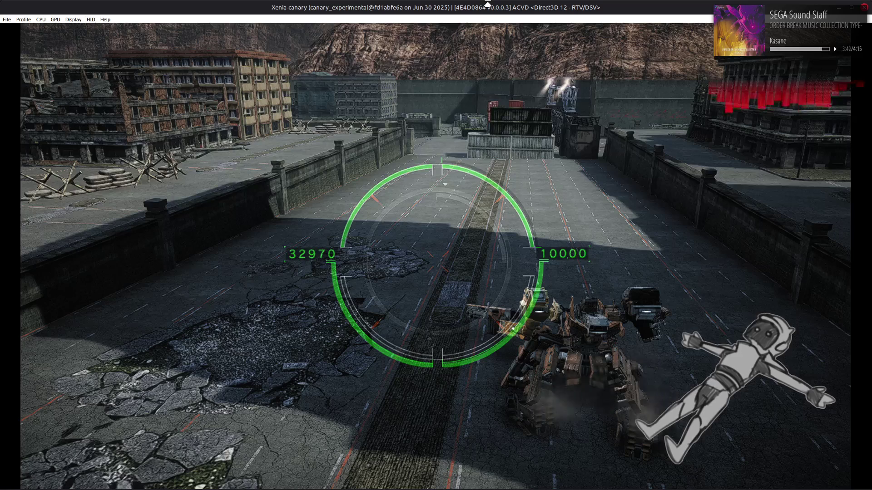
{"action": "key", "text": "Return"}
{"action": "key", "text": "Escape"}
{"action": "key", "text": "Escape"}
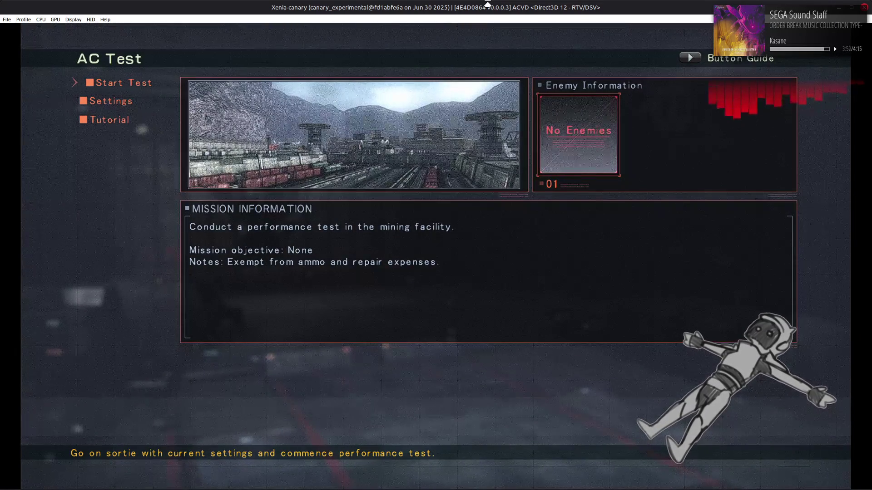
{"action": "key", "text": "alt+Tab"}
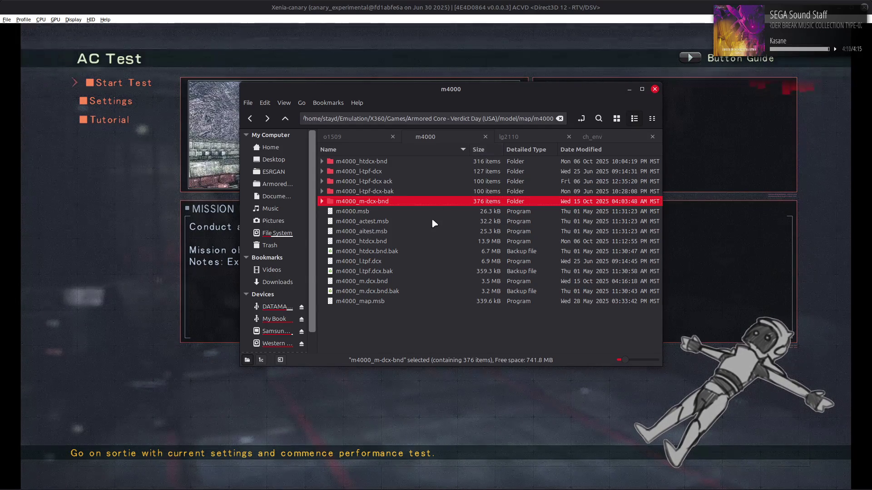
Back in Blender, select road deck Mesh 2 LOD0.014 and view its Triangulate and GeometryNodes modifiers
{"action": "key", "text": "alt+Tab"}
{"action": "key", "text": "alt+Tab"}
{"action": "key", "text": "alt+Tab"}
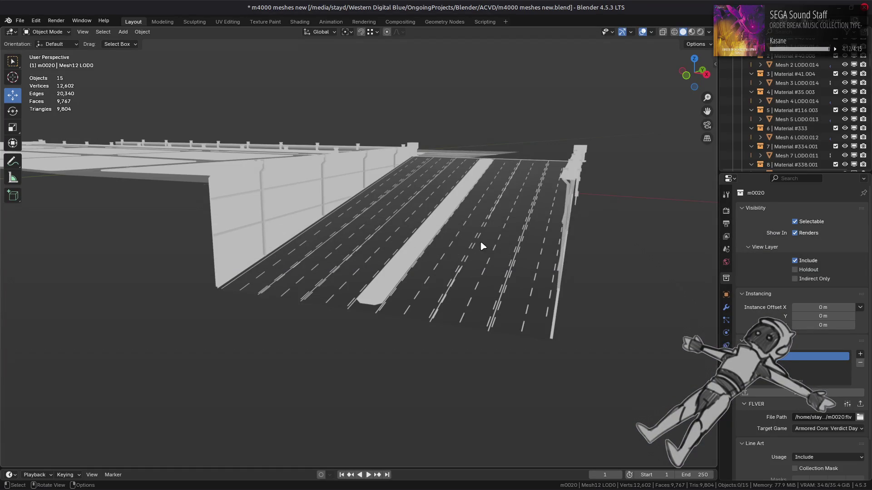
{"action": "left_click", "coordinate": [483, 243]}
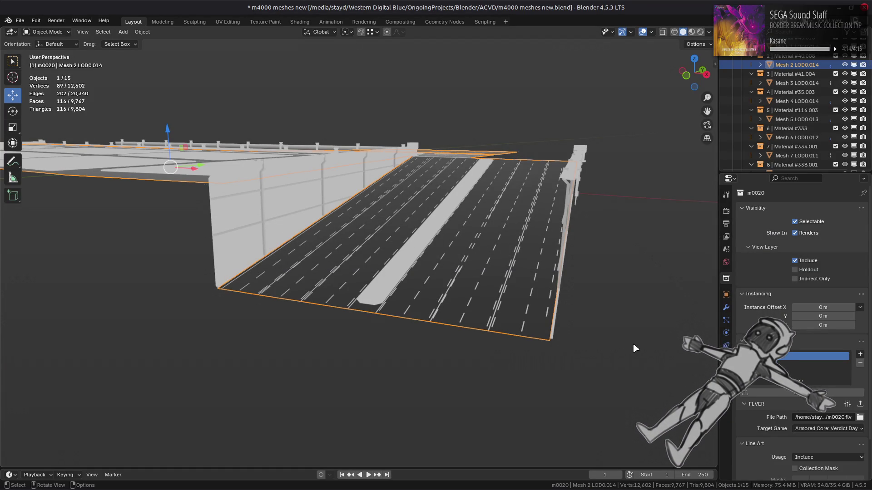
{"action": "left_click", "coordinate": [726, 371]}
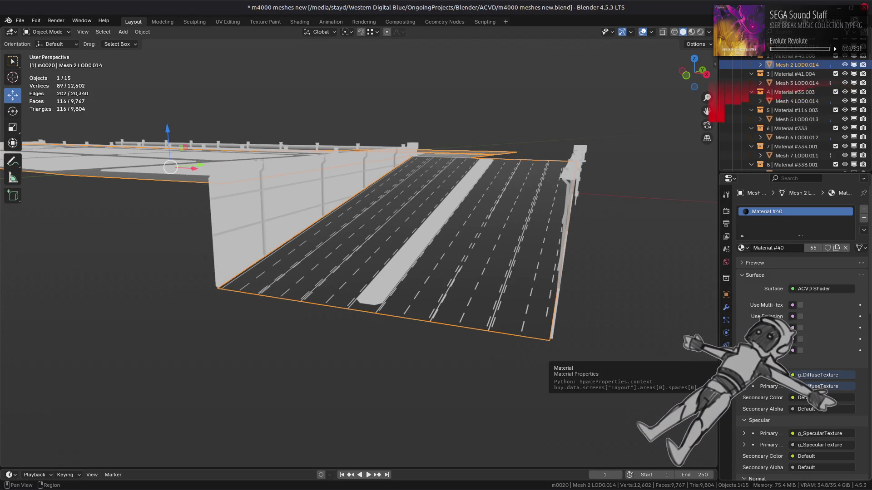
{"action": "left_click", "coordinate": [726, 307]}
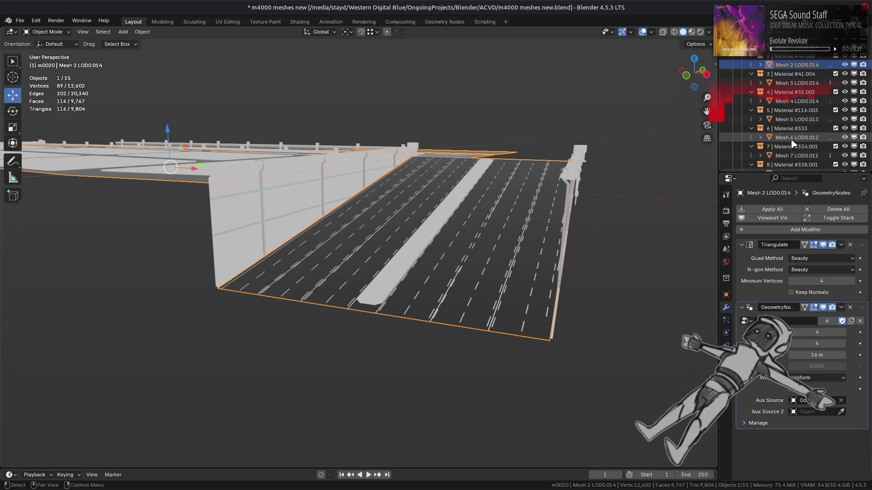
{"action": "scroll", "coordinate": [793, 143], "scroll_direction": "down", "scroll_amount": 1}
{"action": "scroll", "coordinate": [792, 143], "scroll_direction": "down", "scroll_amount": 4}
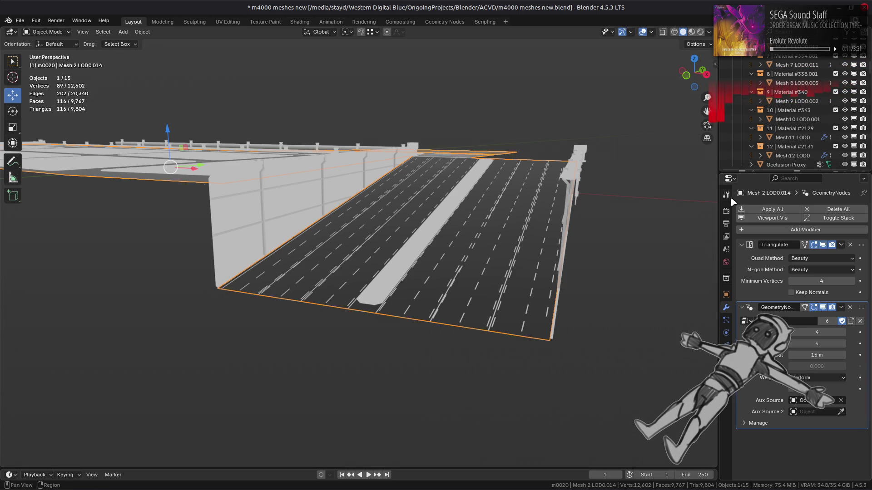
Enter Vertex Paint mode and set the brush to Erase Alpha, 500 px radius, Constant falloff
{"action": "left_click", "coordinate": [42, 32]}
{"action": "key", "text": "Return"}
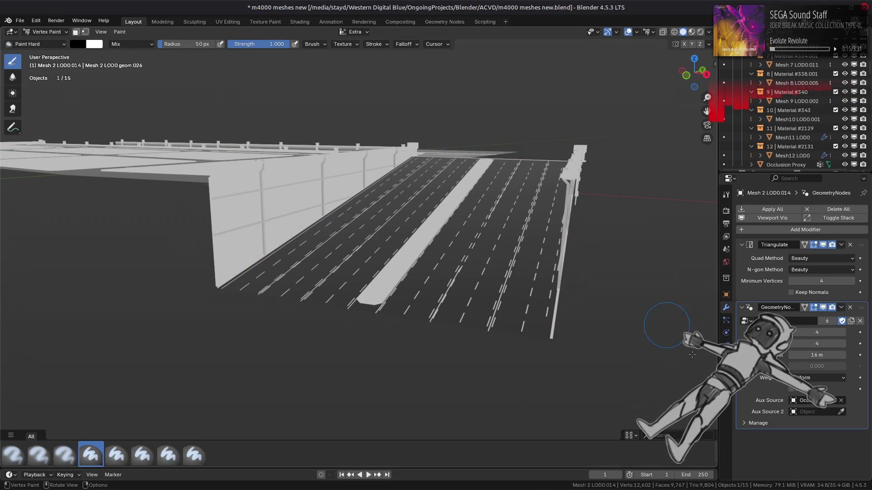
{"action": "left_click", "coordinate": [726, 358]}
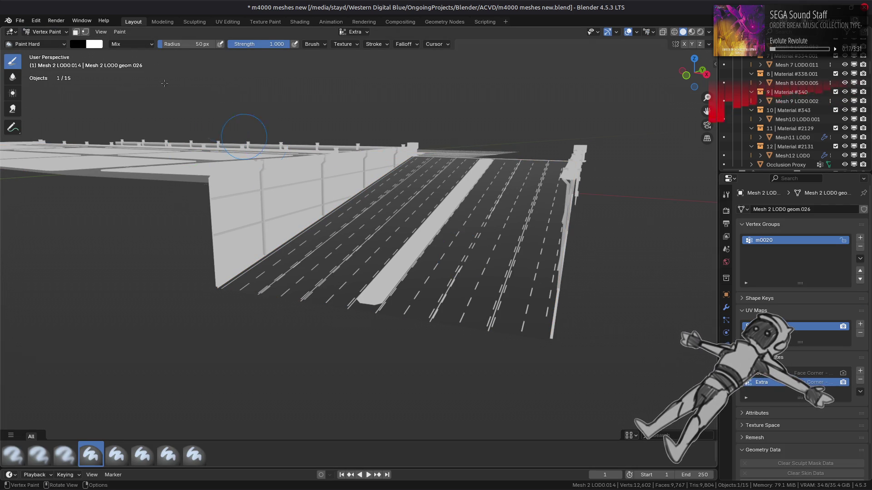
{"action": "left_click", "coordinate": [117, 44]}
{"action": "left_click", "coordinate": [195, 179]}
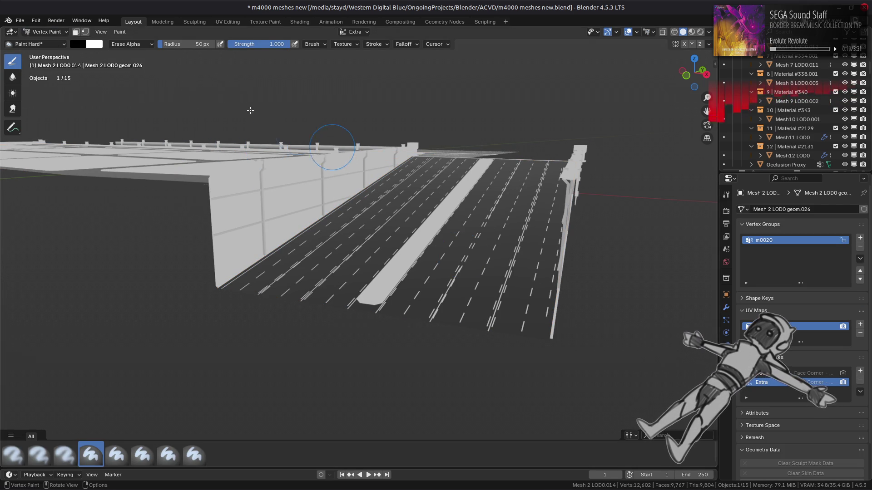
{"action": "left_click", "coordinate": [181, 44]}
{"action": "type", "text": "500"}
{"action": "key", "text": "Return"}
{"action": "left_click", "coordinate": [312, 44]}
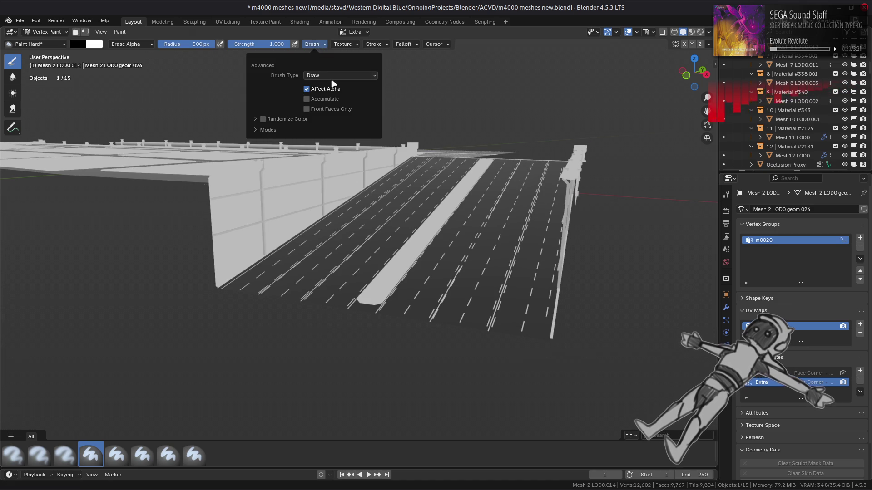
{"action": "mouse_move", "coordinate": [402, 47]}
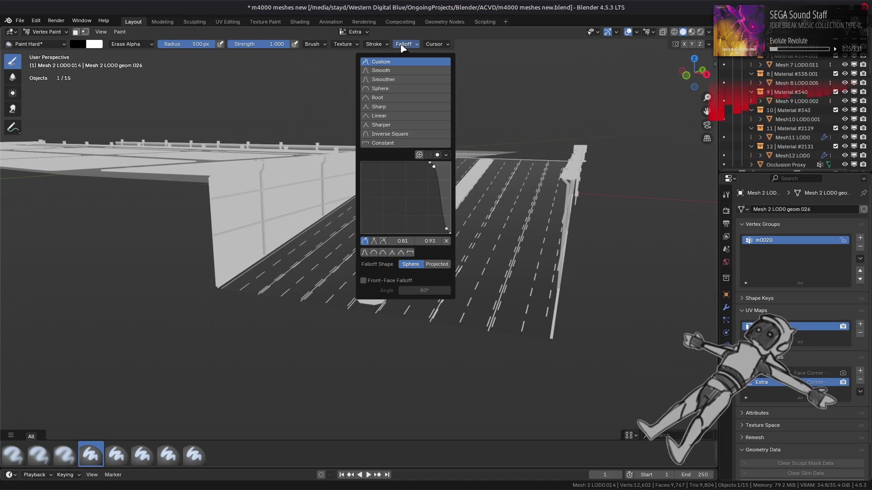
{"action": "left_click", "coordinate": [397, 143]}
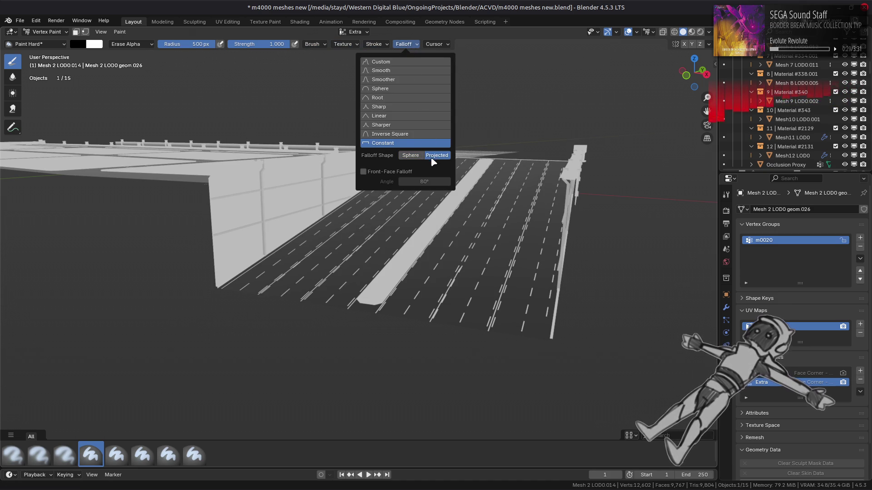
Look down on the road mesh and return it to Object Mode
{"action": "scroll", "coordinate": [263, 118], "scroll_direction": "down", "scroll_amount": 5}
{"action": "middle_click_drag", "start_coordinate": [263, 118], "coordinate": [398, 221]}
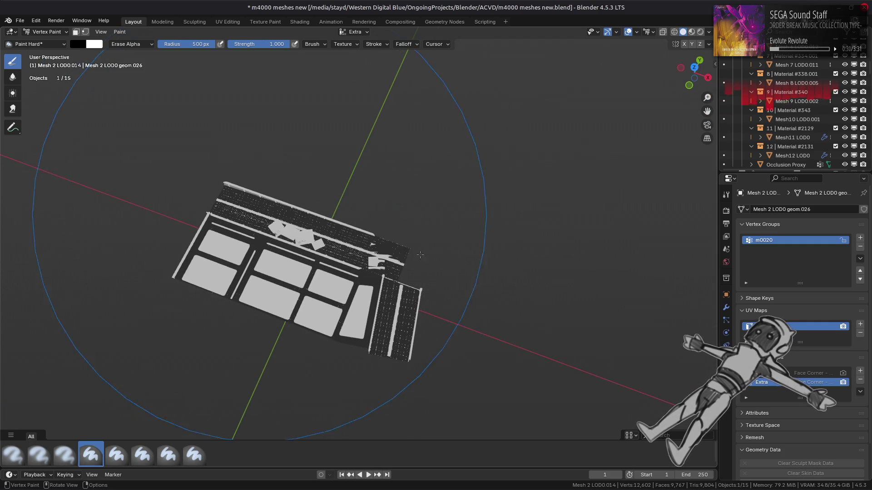
{"action": "left_click", "coordinate": [45, 32]}
{"action": "left_click", "coordinate": [43, 42]}
{"action": "scroll", "coordinate": [406, 319], "scroll_direction": "up", "scroll_amount": 3}
{"action": "middle_click_drag", "start_coordinate": [406, 319], "coordinate": [386, 217]}
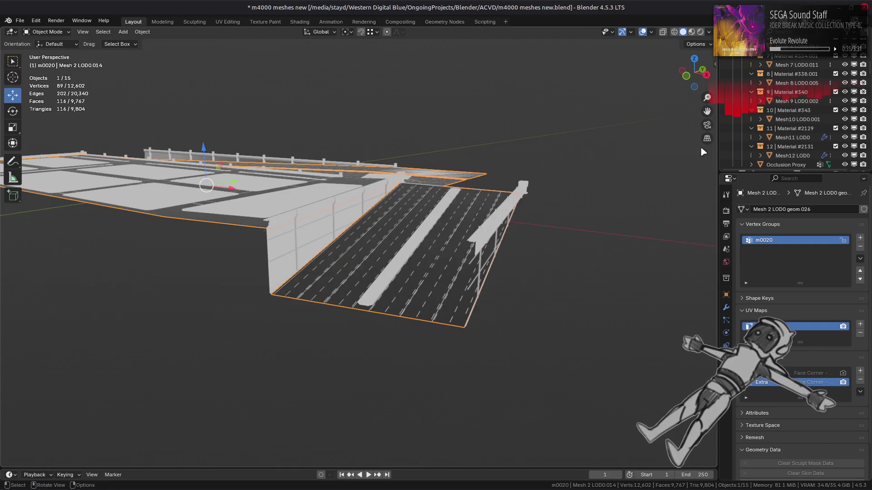
Select the 13 m0020 meshes from Mesh 0 to Mesh12 LOD0 and apply all their modifiers
{"action": "left_click", "coordinate": [792, 155]}
{"action": "scroll", "coordinate": [800, 145], "scroll_direction": "up", "scroll_amount": 5}
{"action": "scroll", "coordinate": [800, 145], "scroll_direction": "up", "scroll_amount": 5}
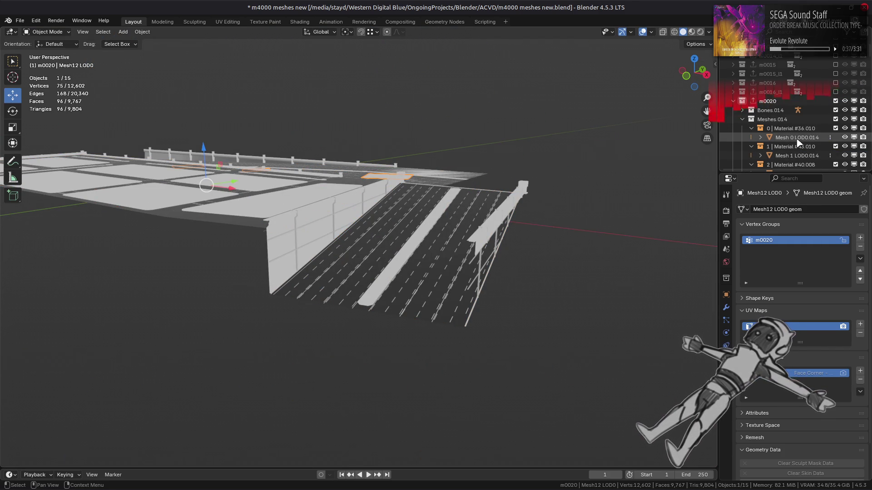
{"action": "left_click", "coordinate": [795, 138], "text": "shift"}
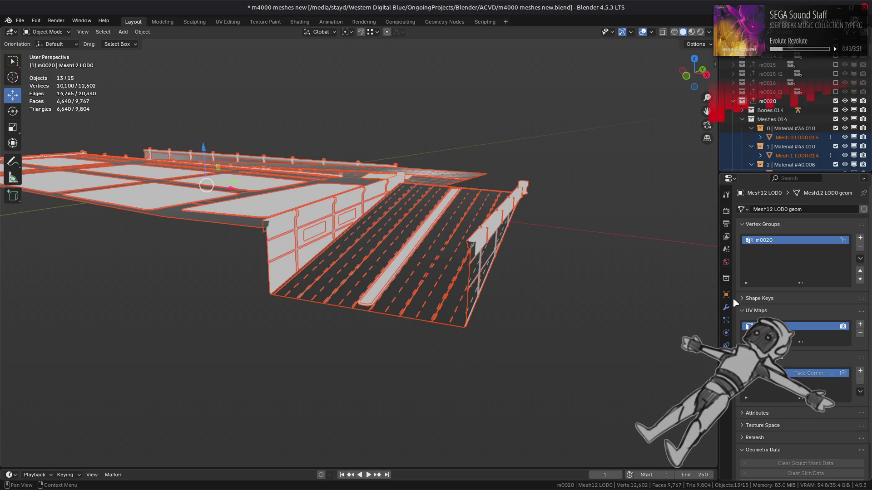
{"action": "left_click", "coordinate": [726, 307]}
{"action": "left_click", "coordinate": [766, 209]}
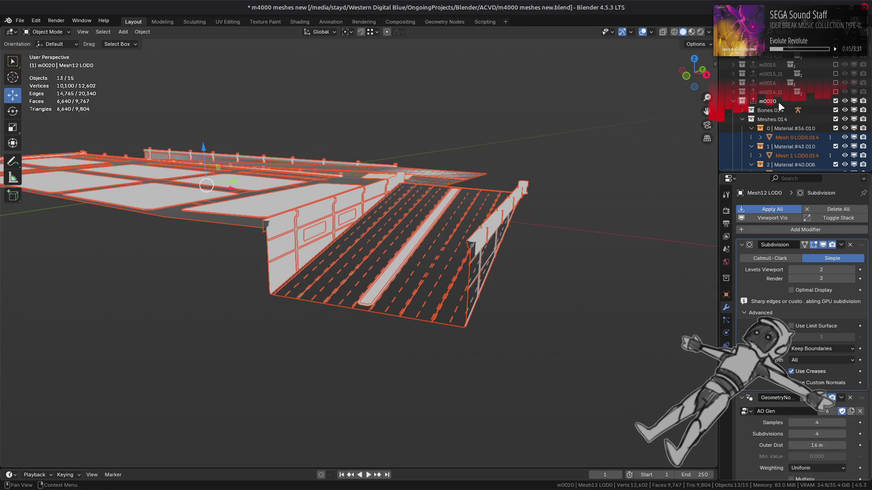